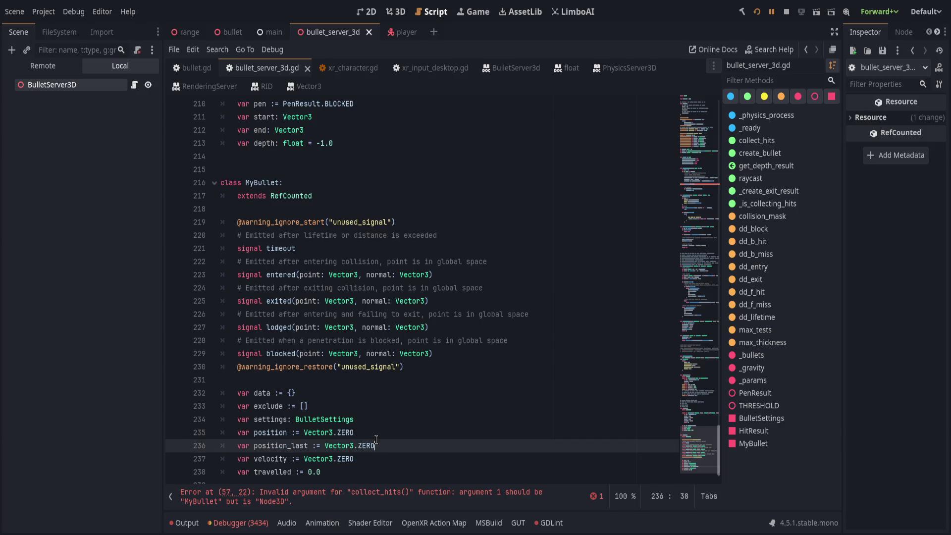
Replace b.global_position with position on lines 53 and 55 of bullet_server_3d.gd
{"action": "left_click", "coordinate": [406, 441]}
{"action": "left_click", "coordinate": [414, 437]}
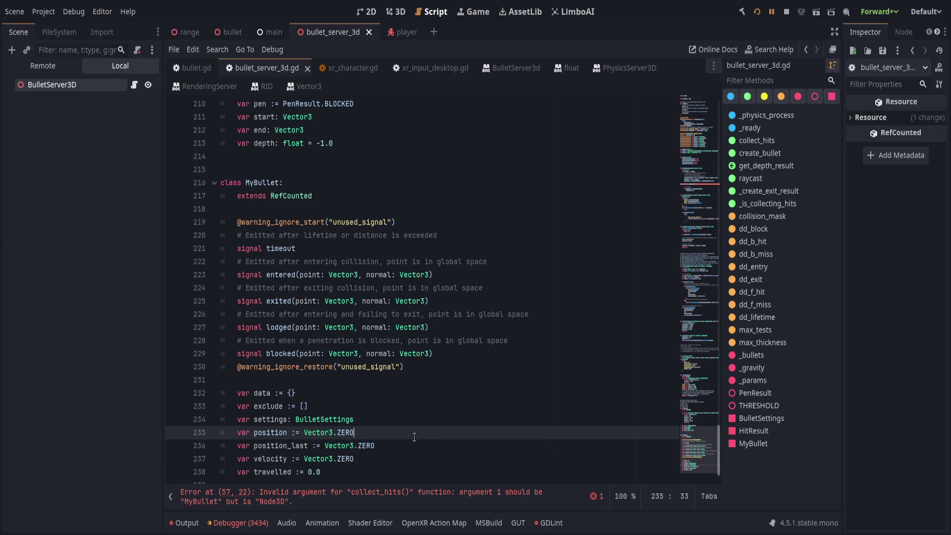
{"action": "left_click", "coordinate": [356, 496]}
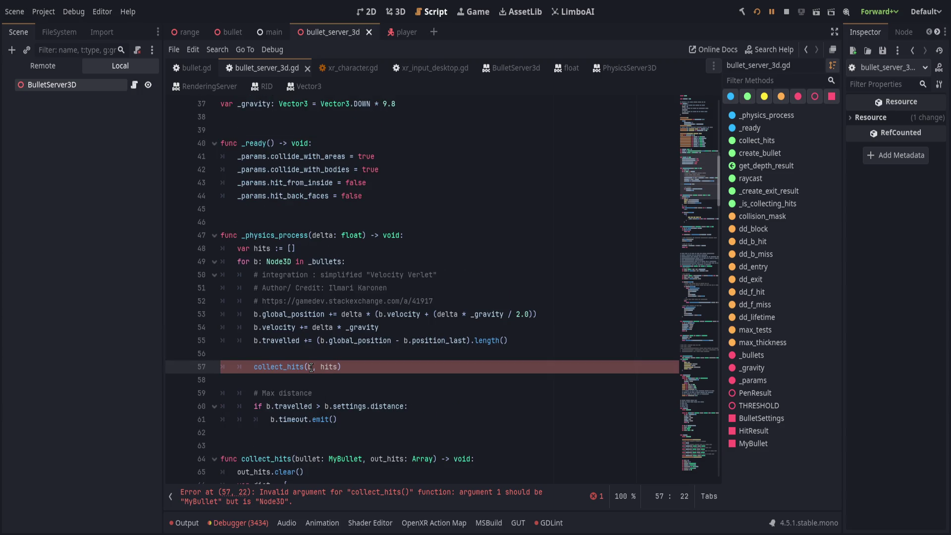
{"action": "left_click", "coordinate": [291, 314]}
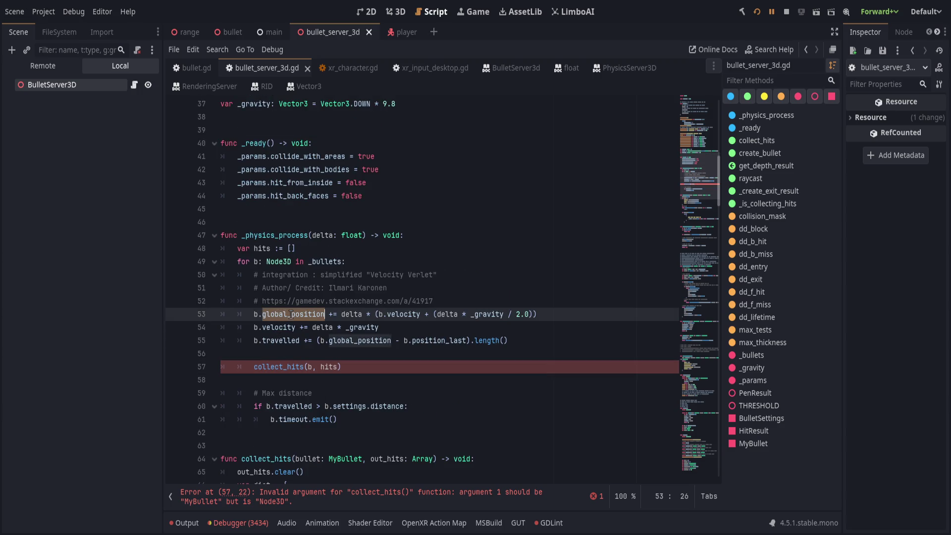
{"action": "key", "text": "ctrl+BackSpace"}
{"action": "key", "text": "End"}
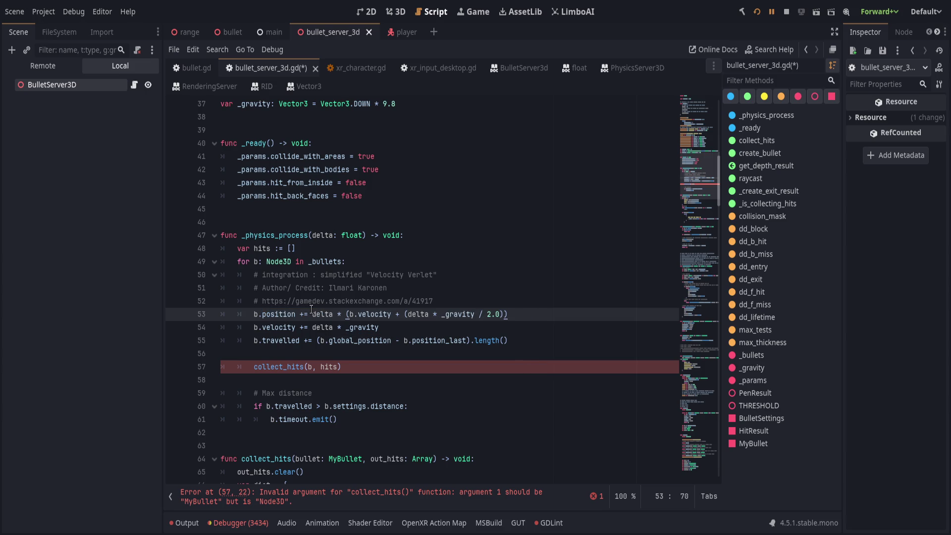
{"action": "left_click", "coordinate": [439, 297]}
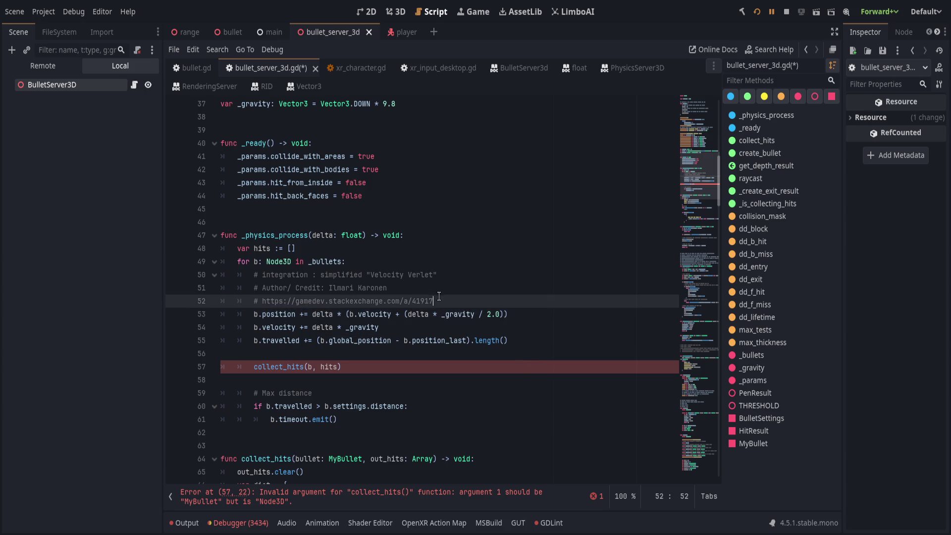
{"action": "double_click", "coordinate": [284, 315]}
{"action": "key", "text": "ctrl+c"}
{"action": "double_click", "coordinate": [351, 340]}
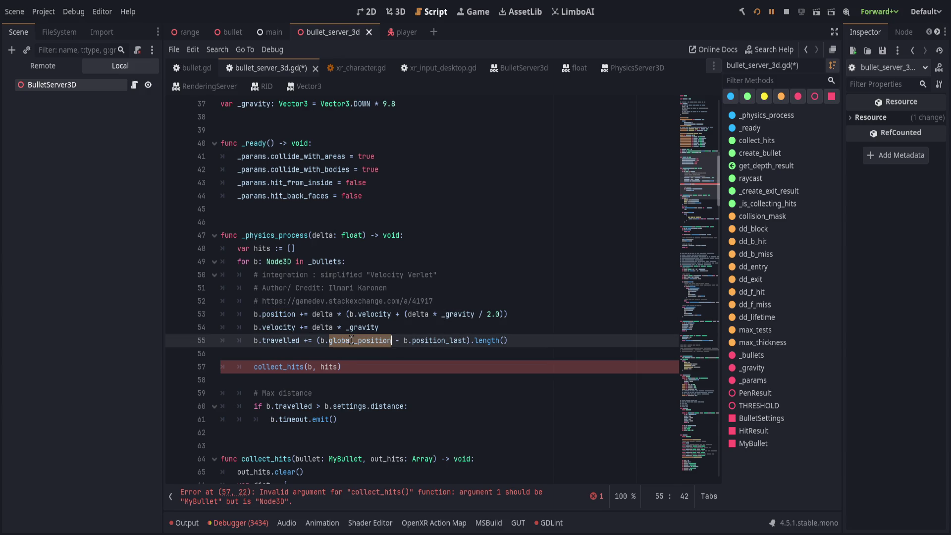
{"action": "key", "text": "ctrl+v"}
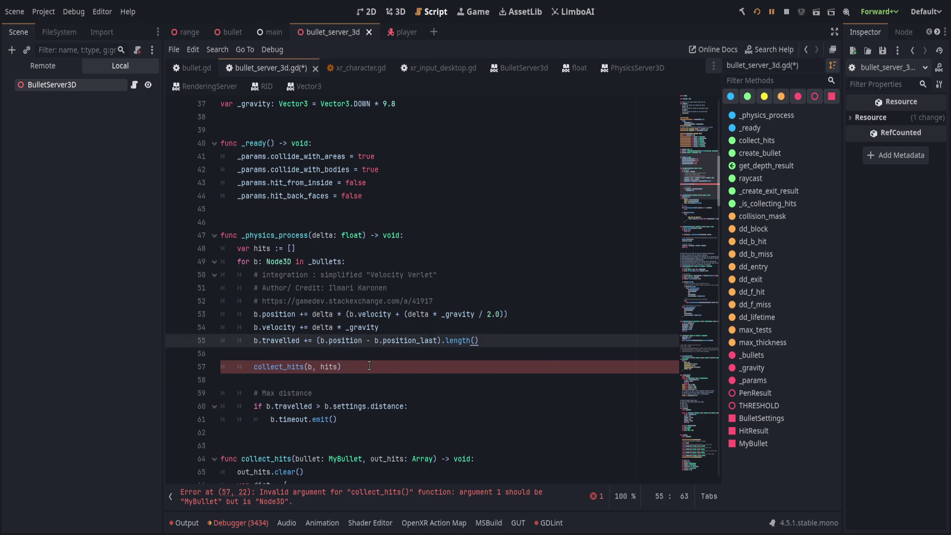
Change the bullet loop's type on line 49 from Node3D to MyBullet, save, and stop the game
{"action": "left_click", "coordinate": [319, 497]}
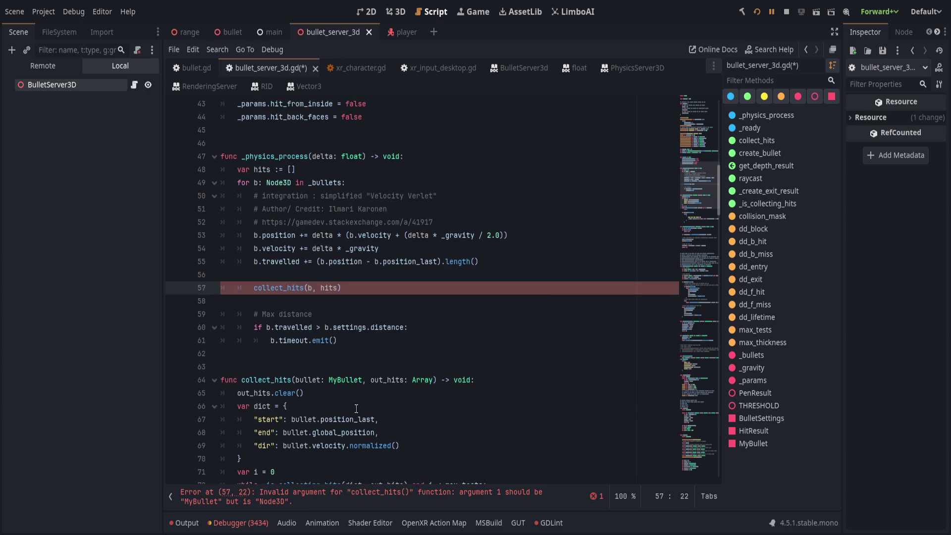
{"action": "left_click", "coordinate": [340, 380]}
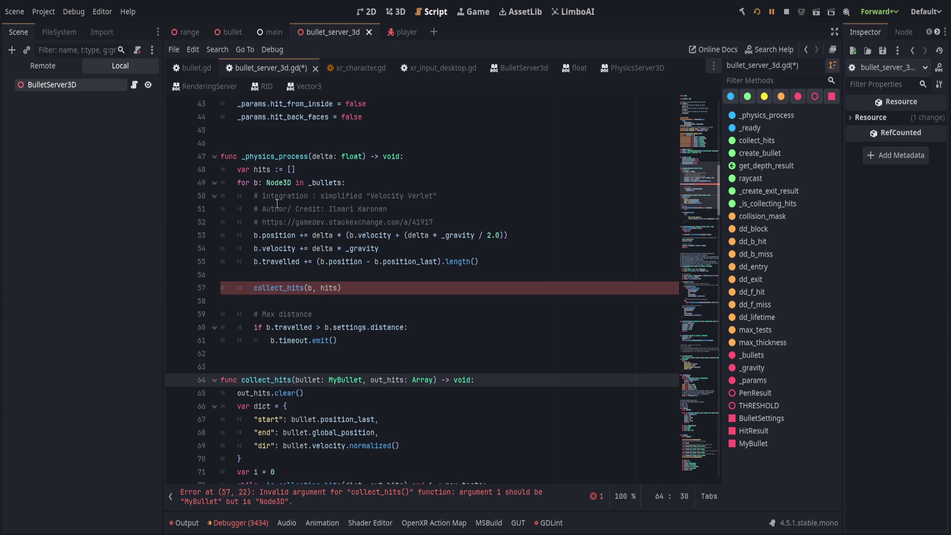
{"action": "left_click", "coordinate": [275, 183]}
{"action": "left_click", "coordinate": [345, 379]}
{"action": "double_click", "coordinate": [345, 380]}
{"action": "double_click", "coordinate": [283, 183]}
{"action": "key", "text": "ctrl+v"}
{"action": "left_click", "coordinate": [421, 187]}
{"action": "key", "text": "ctrl+s"}
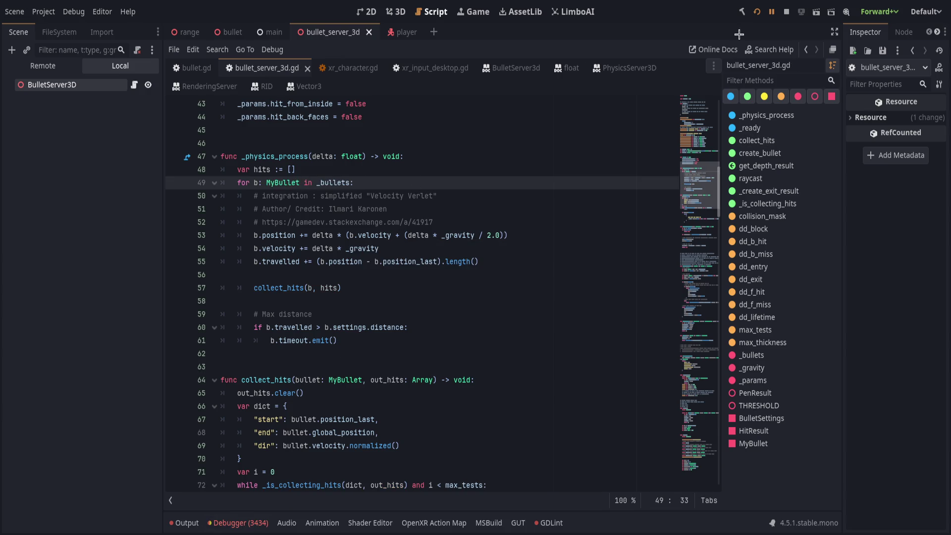
{"action": "left_click", "coordinate": [756, 11]}
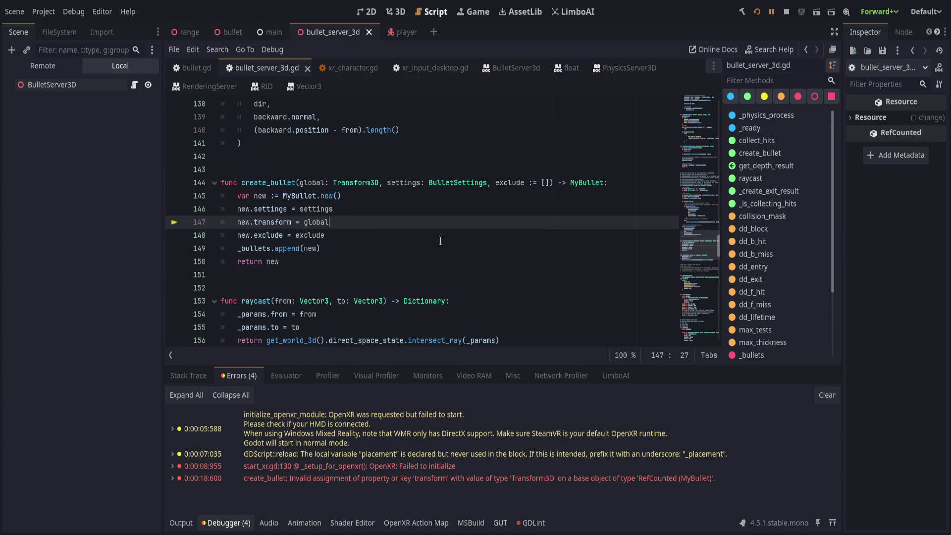
Rewrite line 147 as new.position = global.origin, stop the game, and save the script
{"action": "key", "text": "shift+Home"}
{"action": "type", "text": "new.p"}
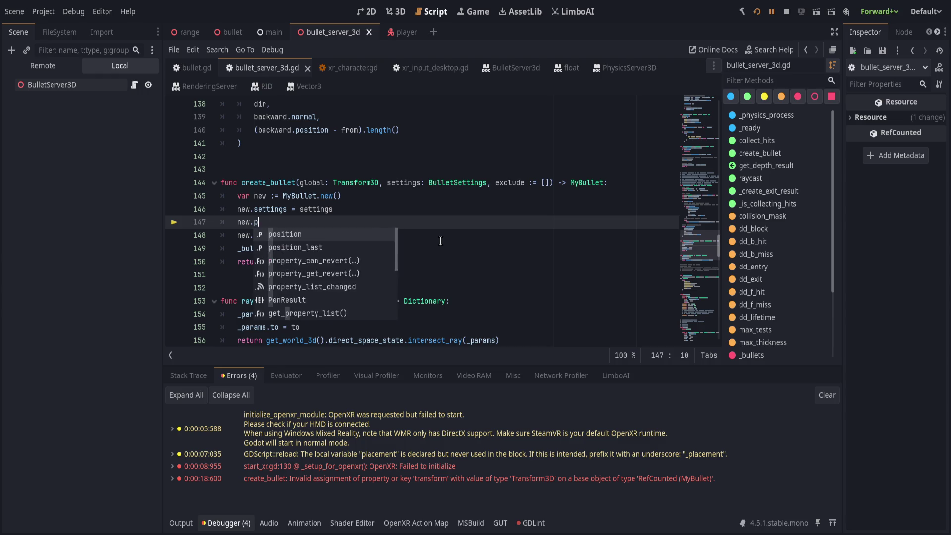
{"action": "type", "text": "osition = global"}
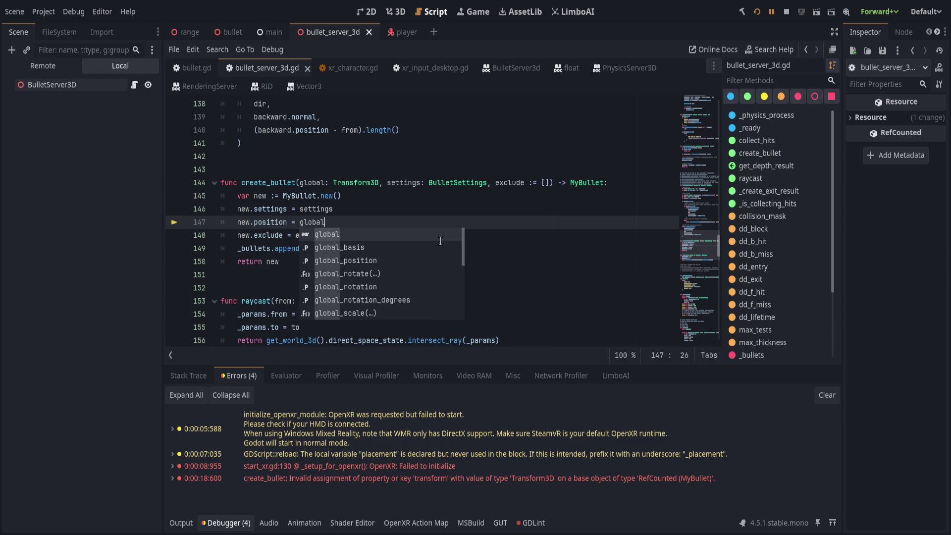
{"action": "type", "text": "."}
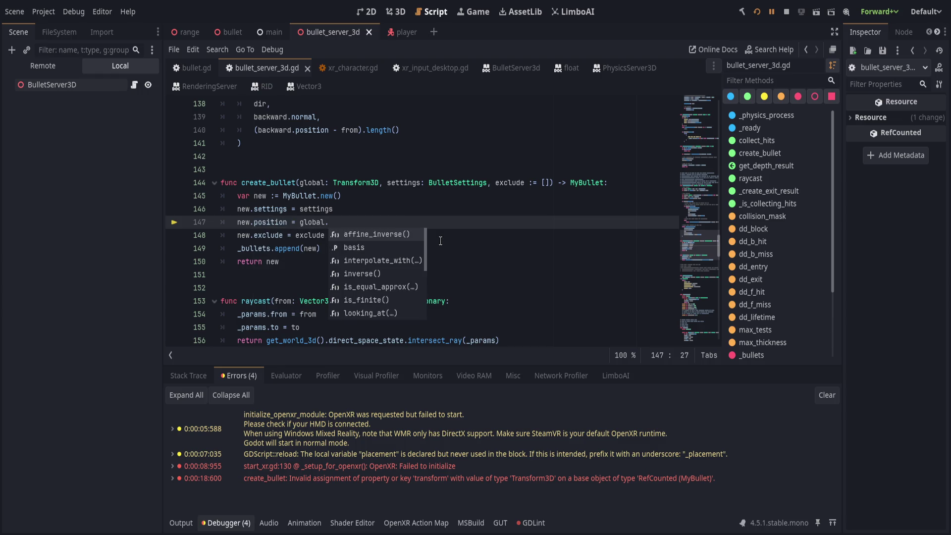
{"action": "type", "text": "origin"}
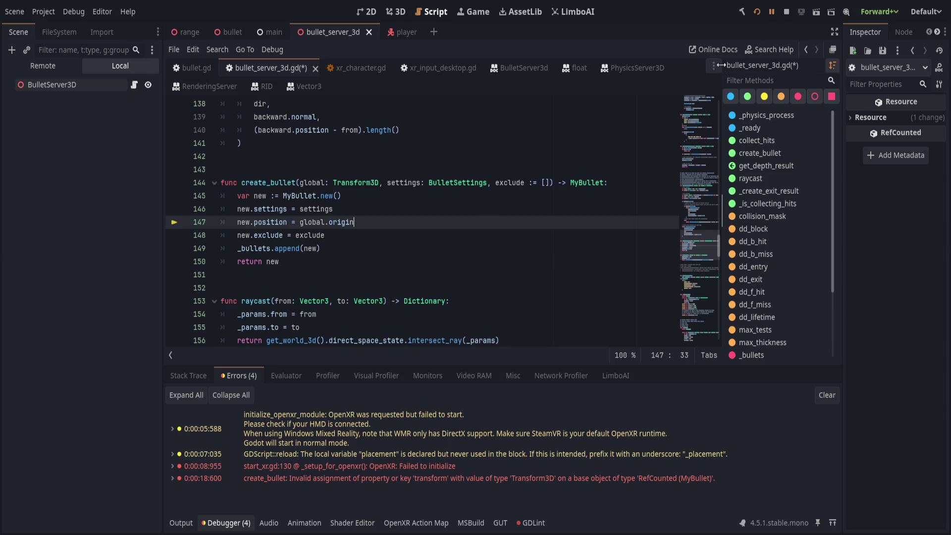
{"action": "left_click", "coordinate": [785, 11]}
{"action": "mouse_move", "coordinate": [161, 211]}
{"action": "left_mouse_down"}
{"action": "mouse_move", "coordinate": [145, 237]}
{"action": "mouse_move", "coordinate": [128, 218]}
{"action": "left_mouse_up"}
{"action": "left_click", "coordinate": [507, 211]}
{"action": "key", "text": "ctrl+s"}
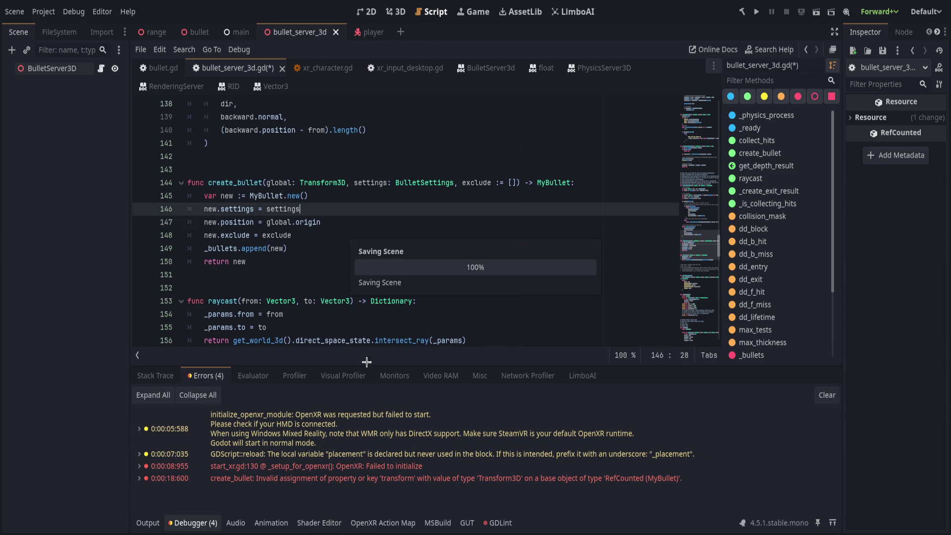
In Zed, glance at Project Diagnostics, then review the hits and velocity lines in bullet_server_3d.gd
{"action": "key", "text": "alt+Tab"}
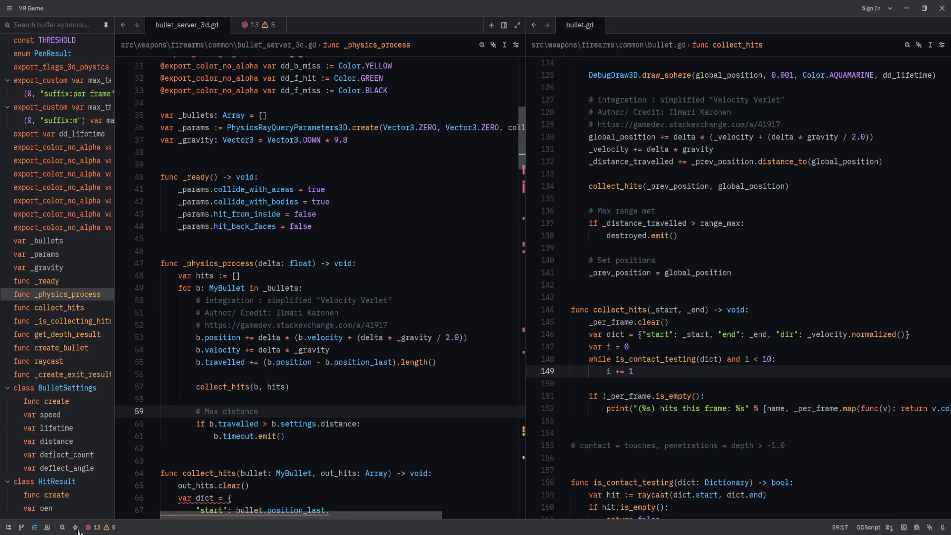
{"action": "left_click", "coordinate": [381, 392]}
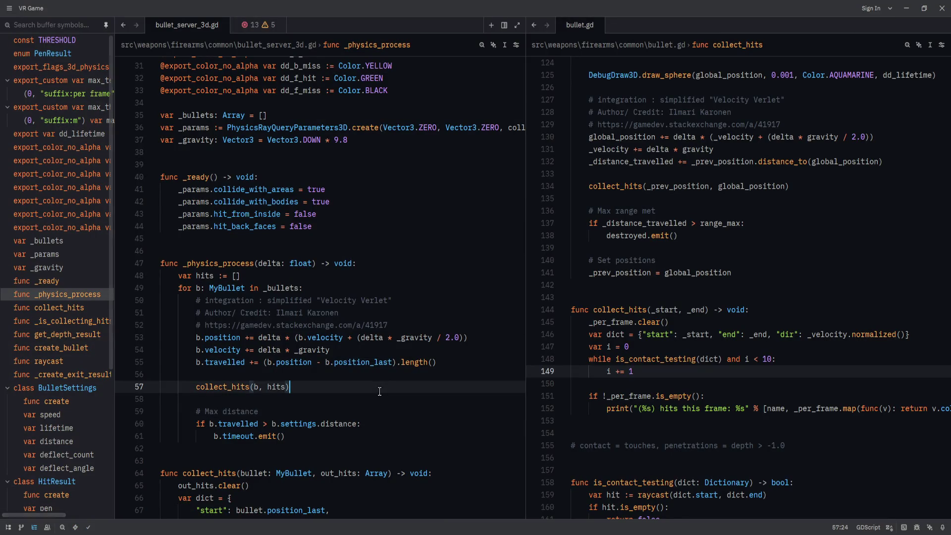
{"action": "left_click", "coordinate": [258, 31]}
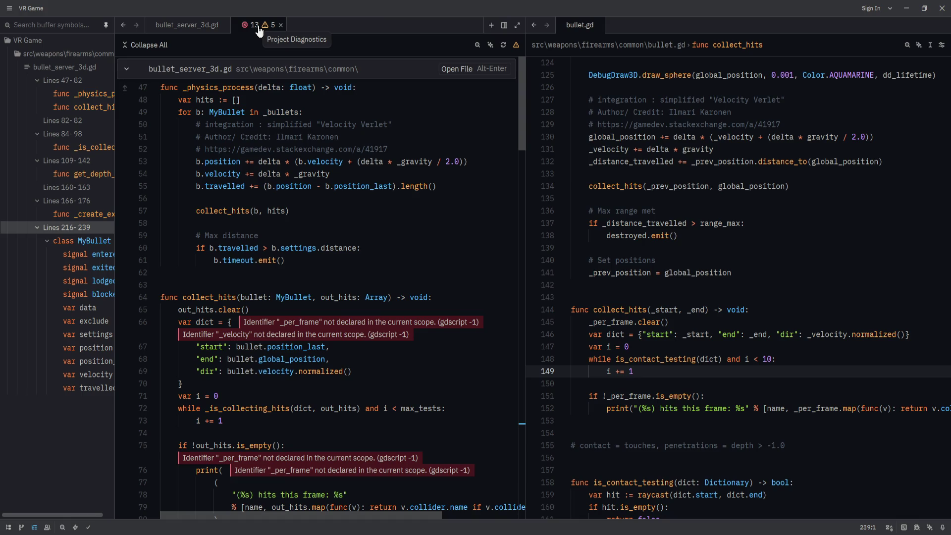
{"action": "key", "text": "ctrl+w"}
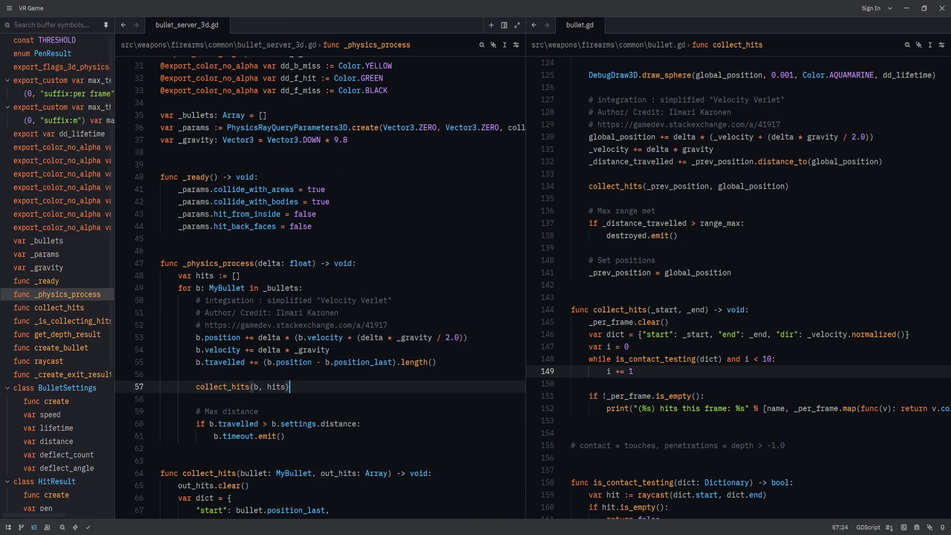
{"action": "left_click", "coordinate": [228, 275]}
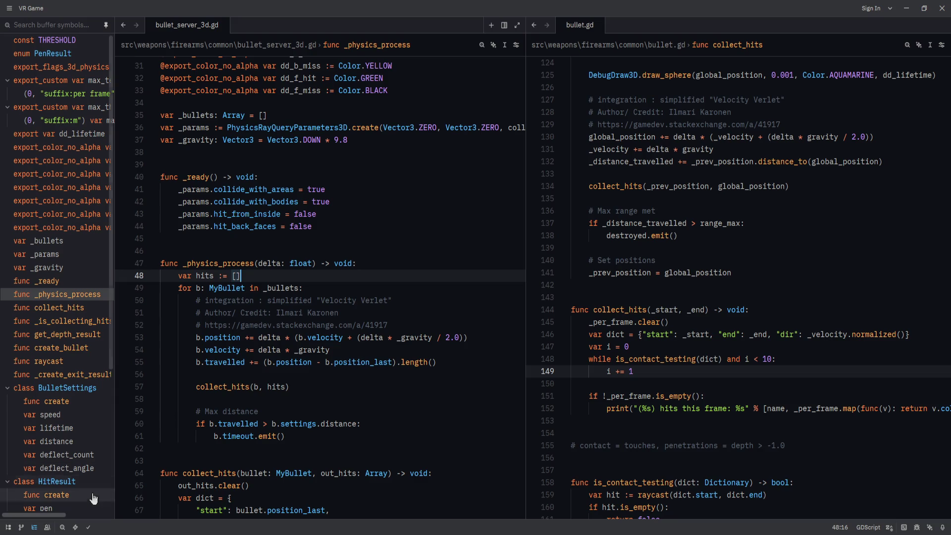
{"action": "left_click", "coordinate": [326, 349]}
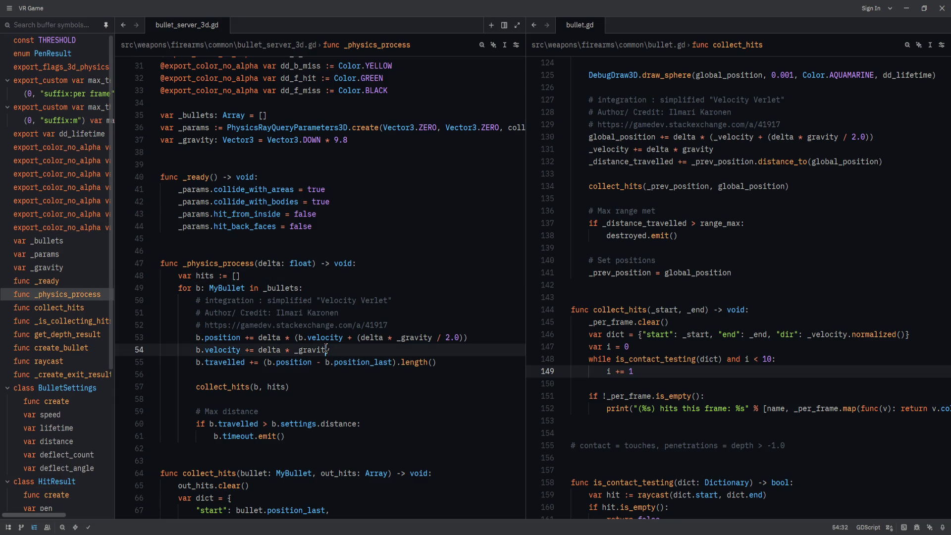
{"action": "left_click", "coordinate": [406, 276]}
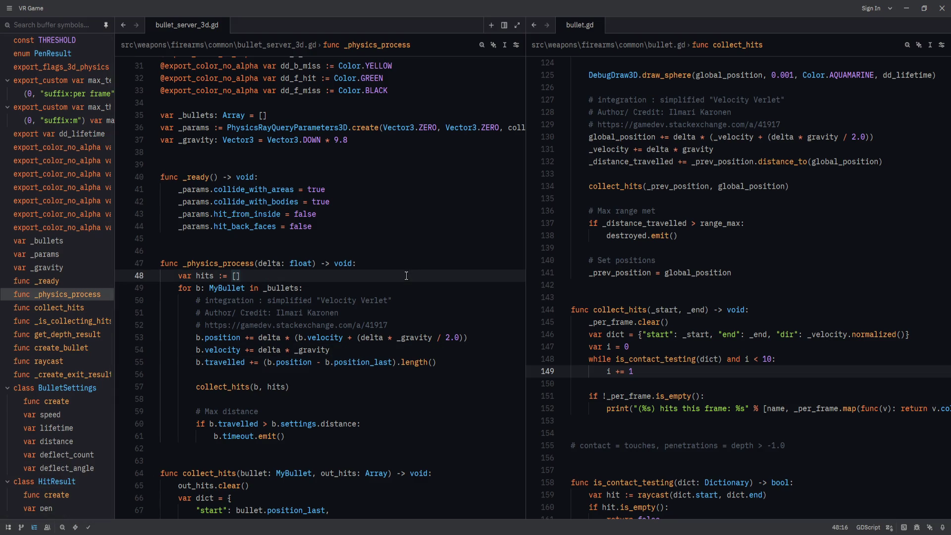
Scroll bullet.gd in the right pane to its create function for comparison
{"action": "scroll", "coordinate": [704, 335], "scroll_direction": "up", "scroll_amount": 20}
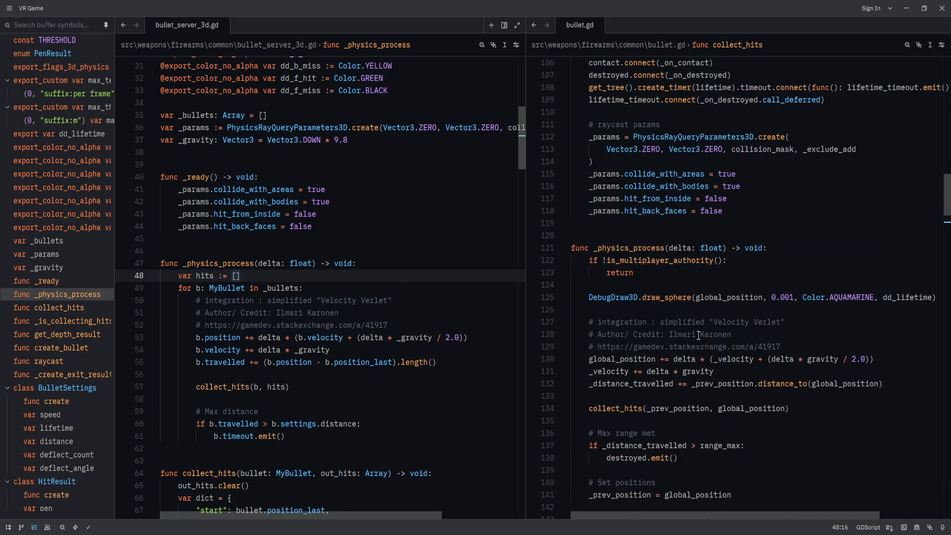
{"action": "left_click", "coordinate": [709, 384]}
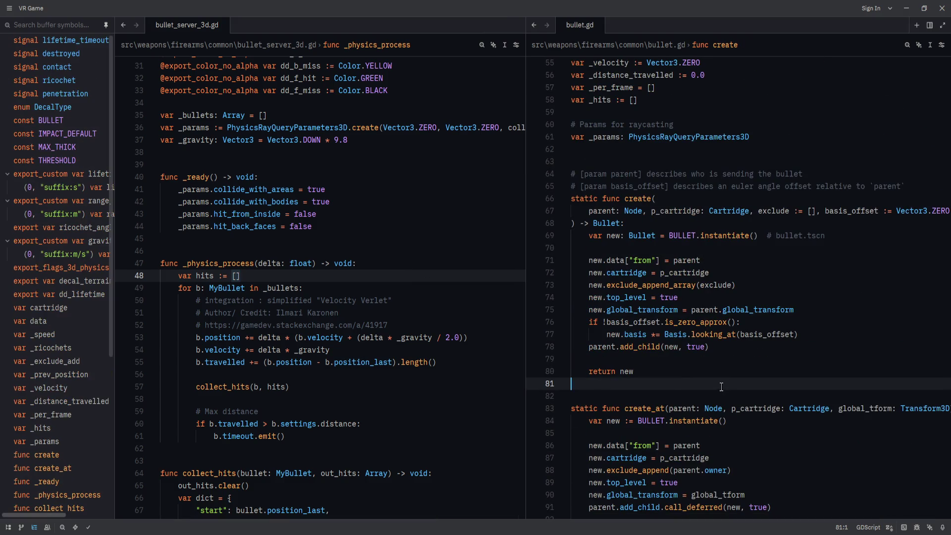
{"action": "scroll", "coordinate": [738, 389], "scroll_direction": "down", "scroll_amount": 3}
{"action": "scroll", "coordinate": [738, 388], "scroll_direction": "down", "scroll_amount": 7}
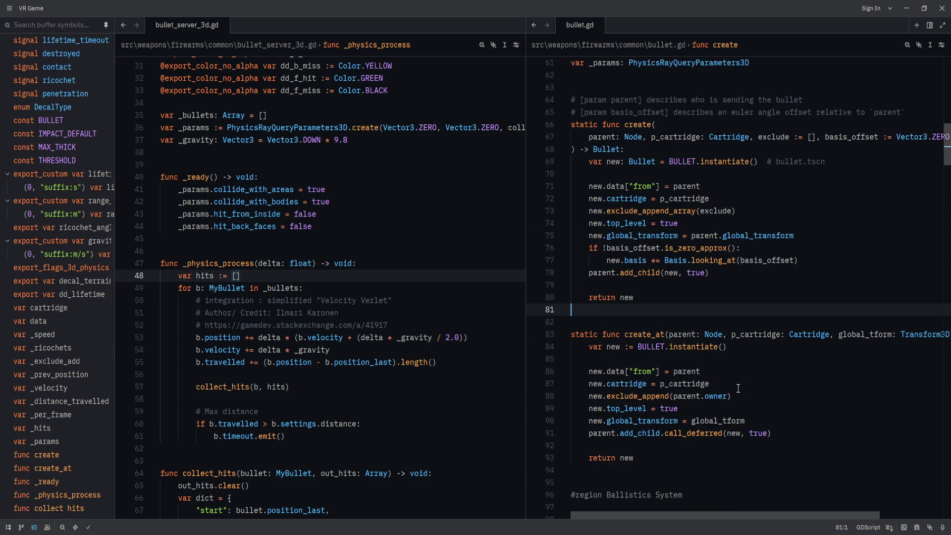
{"action": "scroll", "coordinate": [738, 387], "scroll_direction": "up", "scroll_amount": 6}
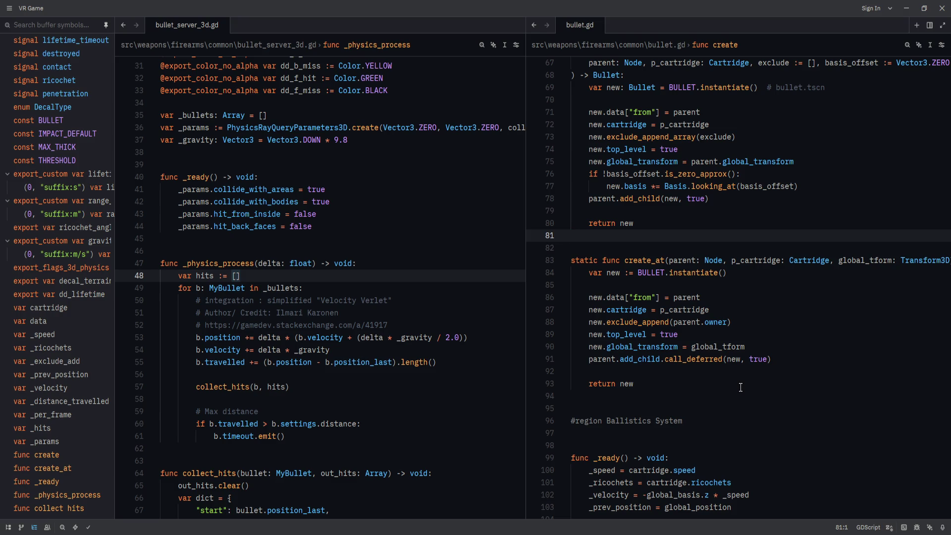
{"action": "scroll", "coordinate": [740, 387], "scroll_direction": "down", "scroll_amount": 3}
{"action": "scroll", "coordinate": [741, 387], "scroll_direction": "up", "scroll_amount": 3}
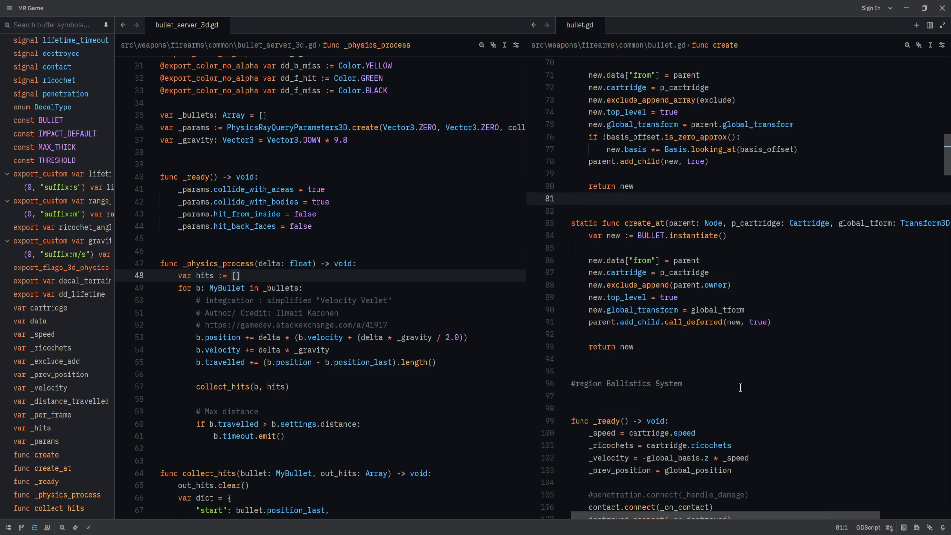
{"action": "scroll", "coordinate": [741, 388], "scroll_direction": "down", "scroll_amount": 1}
{"action": "scroll", "coordinate": [315, 336], "scroll_direction": "up", "scroll_amount": 10}
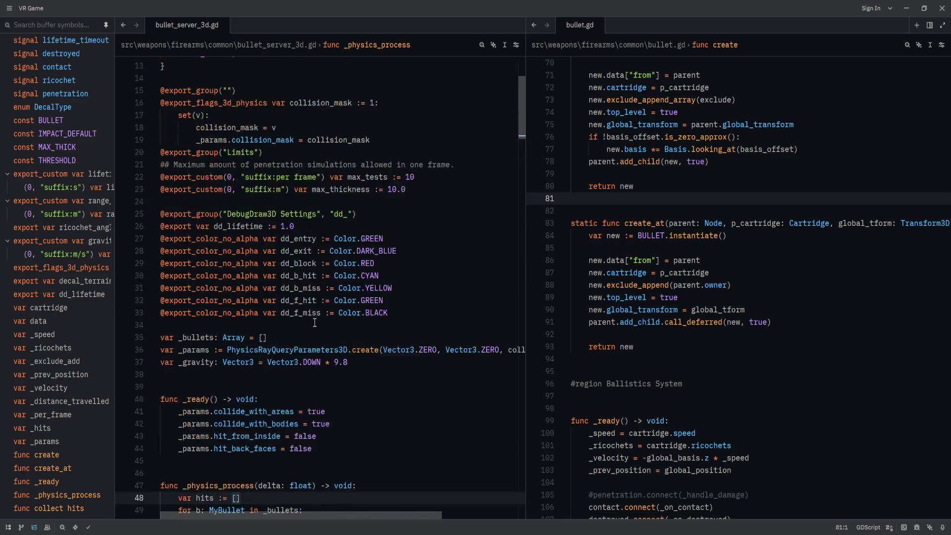
Add '## TODO: prevent hitting the same object over multiple frames?' below the PenResult enum and save
{"action": "left_click", "coordinate": [319, 223]}
{"action": "key", "text": "Return"}
{"action": "key", "text": "Return"}
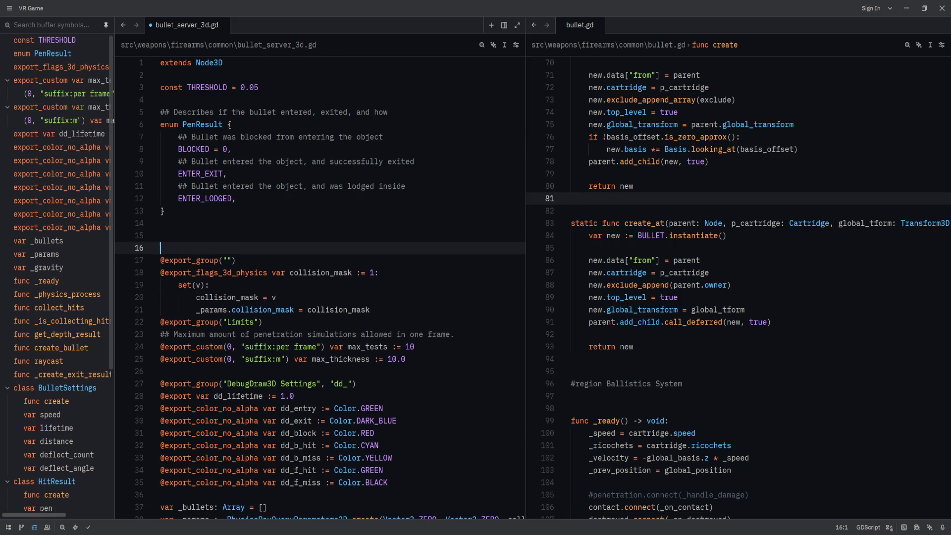
{"action": "key", "text": "Return"}
{"action": "key", "text": "Up"}
{"action": "type", "text": "##"}
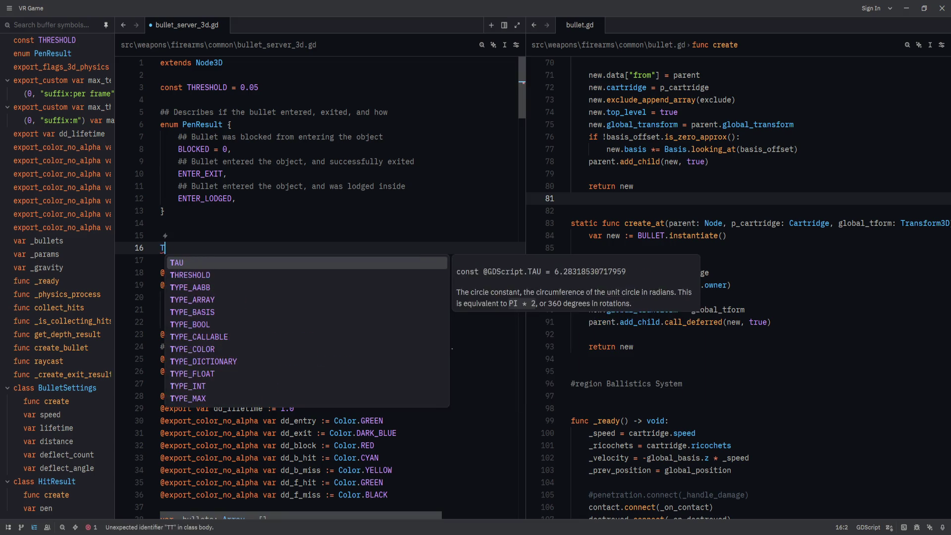
{"action": "type", "text": " TODO: "}
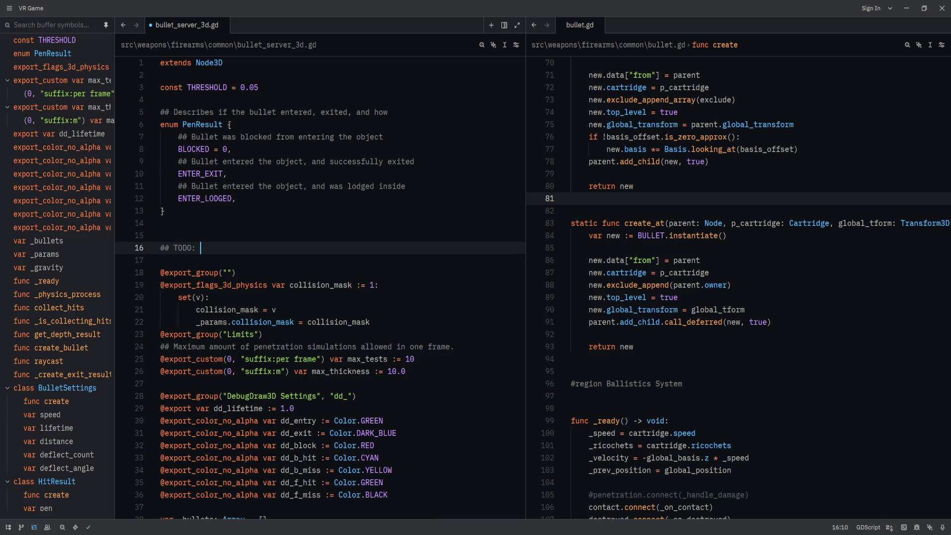
{"action": "type", "text": "prevent hitting "}
{"action": "type", "text": "the same"}
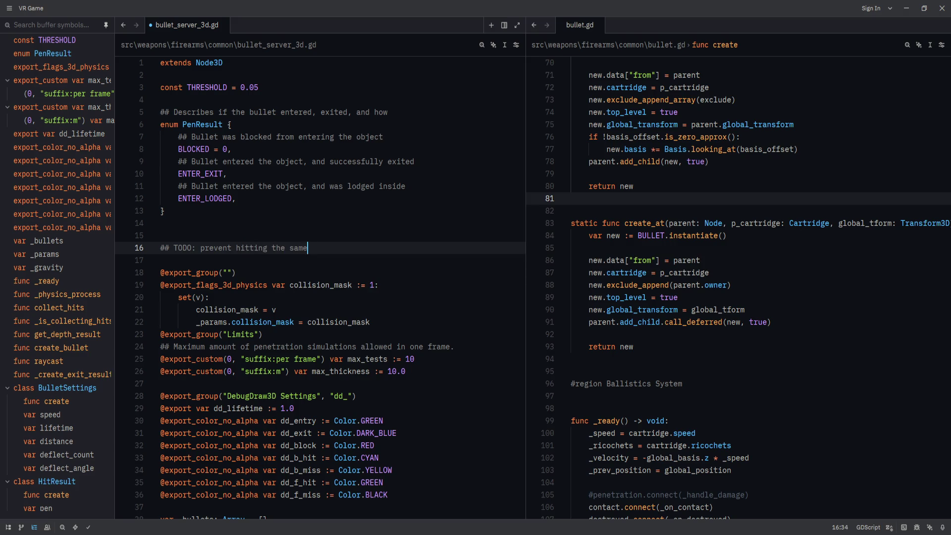
{"action": "type", "text": " object over m"}
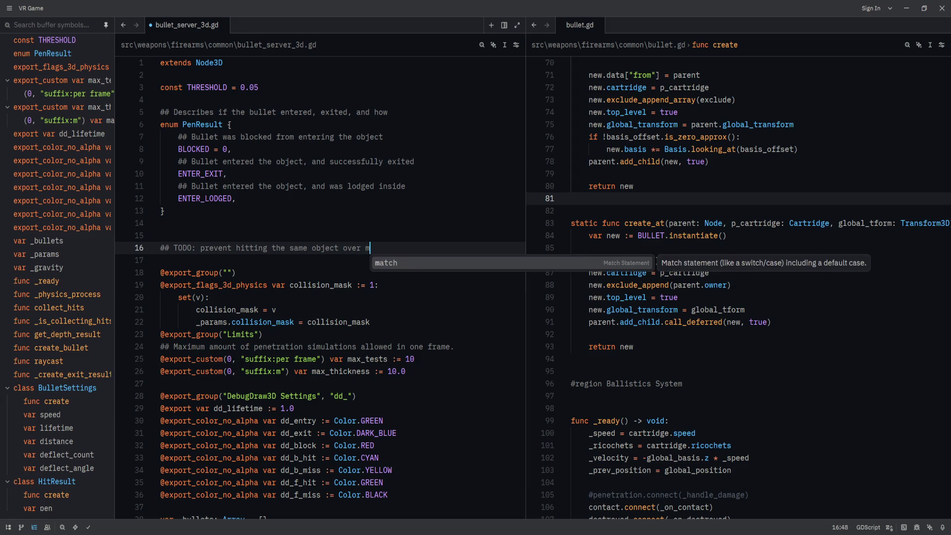
{"action": "type", "text": "ultiple frames?"}
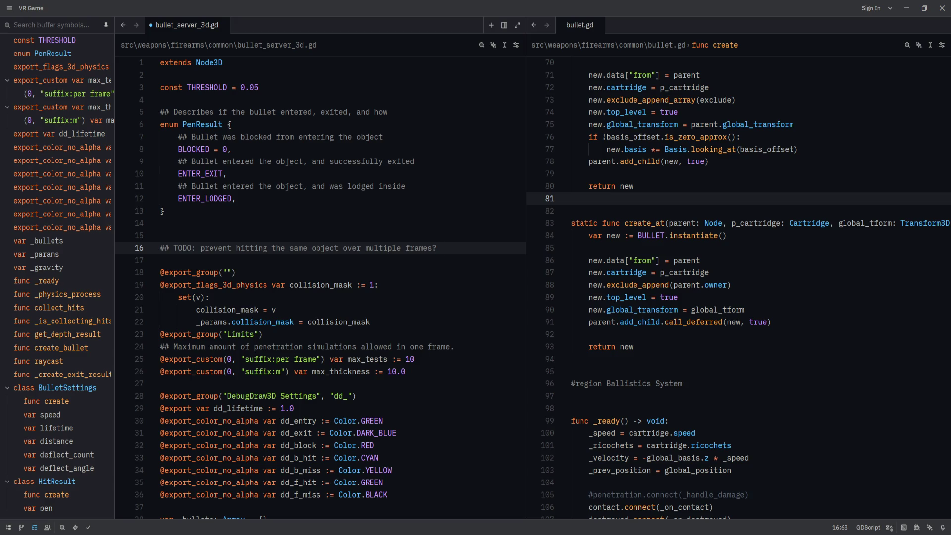
{"action": "key", "text": "ctrl+s"}
Add the comment lines 'think of slow objects falling through floor, multiple hits across different frames'
{"action": "scroll", "coordinate": [494, 260], "scroll_direction": "down", "scroll_amount": 10}
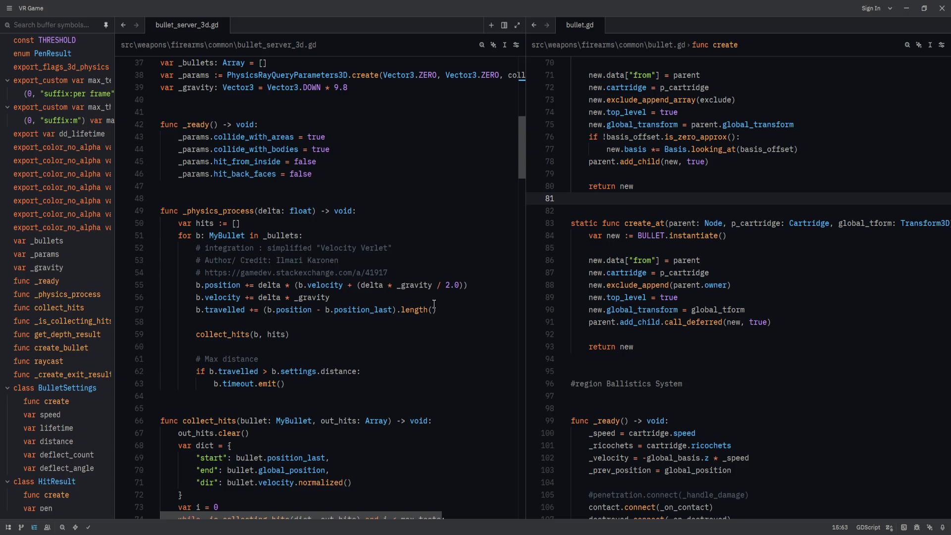
{"action": "left_click", "coordinate": [727, 261]}
{"action": "scroll", "coordinate": [434, 346], "scroll_direction": "up", "scroll_amount": 11}
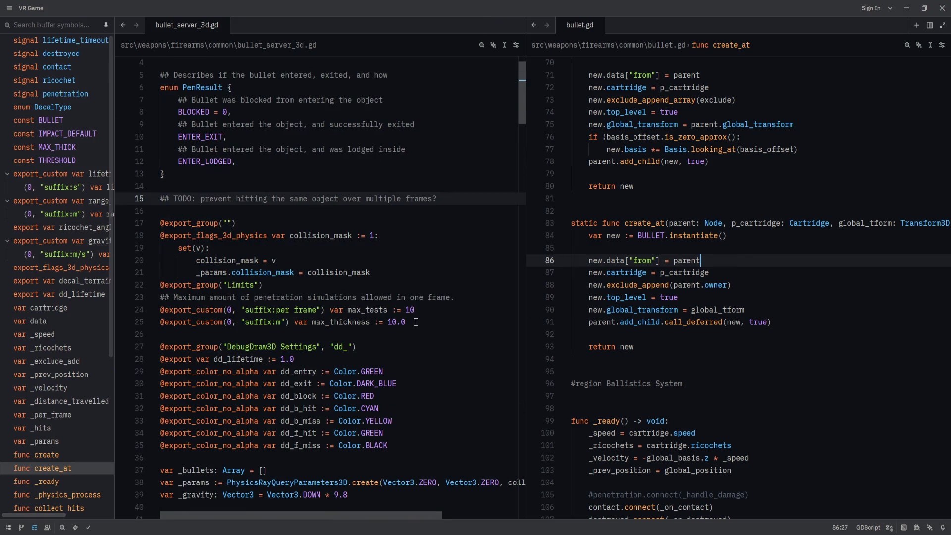
{"action": "left_click", "coordinate": [446, 198]}
{"action": "key", "text": "Return"}
{"action": "type", "text": "think of slow objects falling through floor, multiple hits across different far"}
{"action": "key", "text": "BackSpace"}
{"action": "key", "text": "BackSpace"}
{"action": "key", "text": "BackSpace"}
{"action": "key", "text": "Return"}
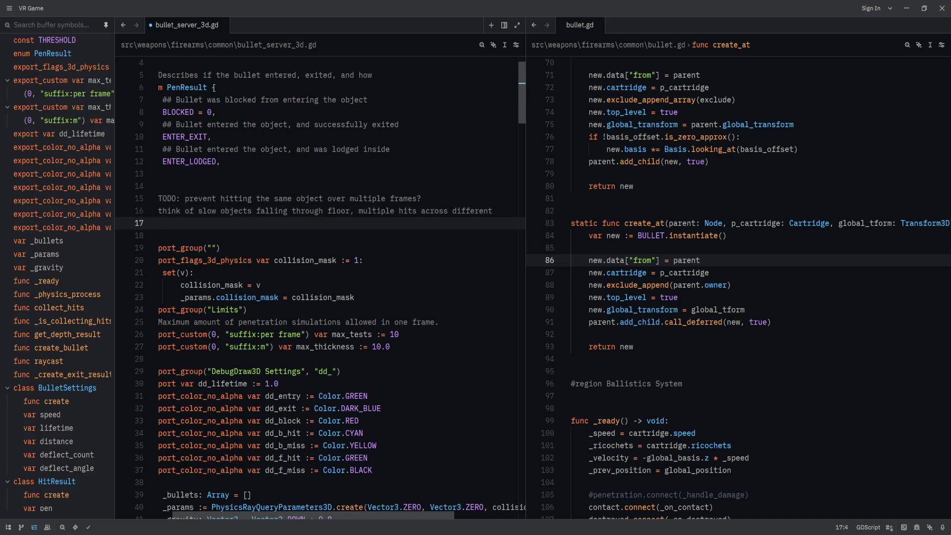
{"action": "type", "text": "frames"}
{"action": "scroll", "coordinate": [342, 520], "scroll_direction": "left", "scroll_amount": 2}
{"action": "left_click", "coordinate": [305, 358]}
{"action": "left_click", "coordinate": [677, 297]}
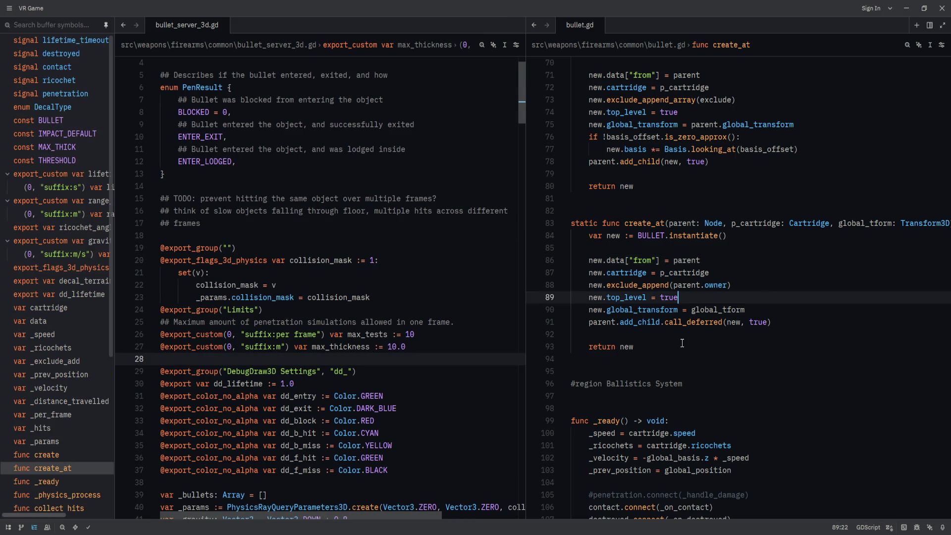
Open a new line after new.exclude = exclude in create_bullet
{"action": "scroll", "coordinate": [393, 343], "scroll_direction": "down", "scroll_amount": 6}
{"action": "scroll", "coordinate": [392, 342], "scroll_direction": "down", "scroll_amount": 16}
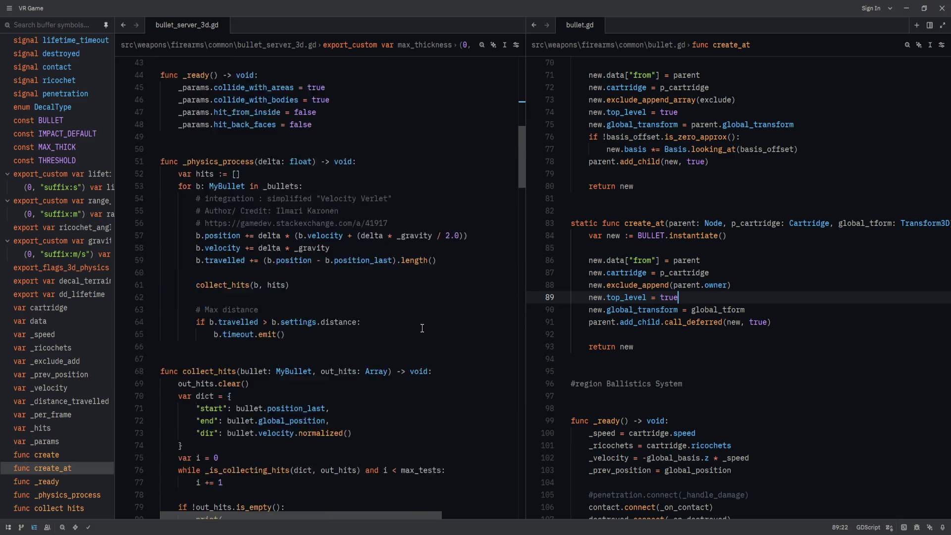
{"action": "scroll", "coordinate": [420, 325], "scroll_direction": "down", "scroll_amount": 20}
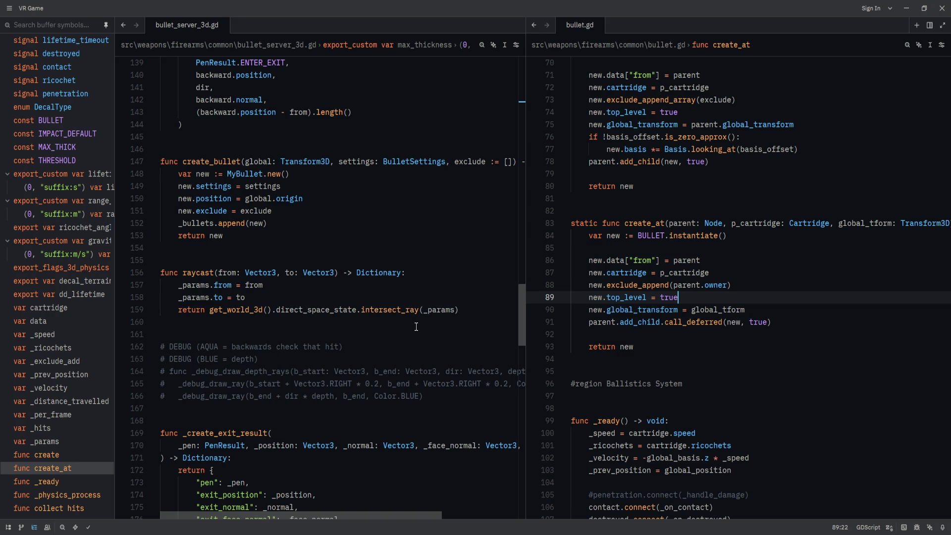
{"action": "scroll", "coordinate": [415, 326], "scroll_direction": "up", "scroll_amount": 2}
{"action": "left_click", "coordinate": [410, 298]}
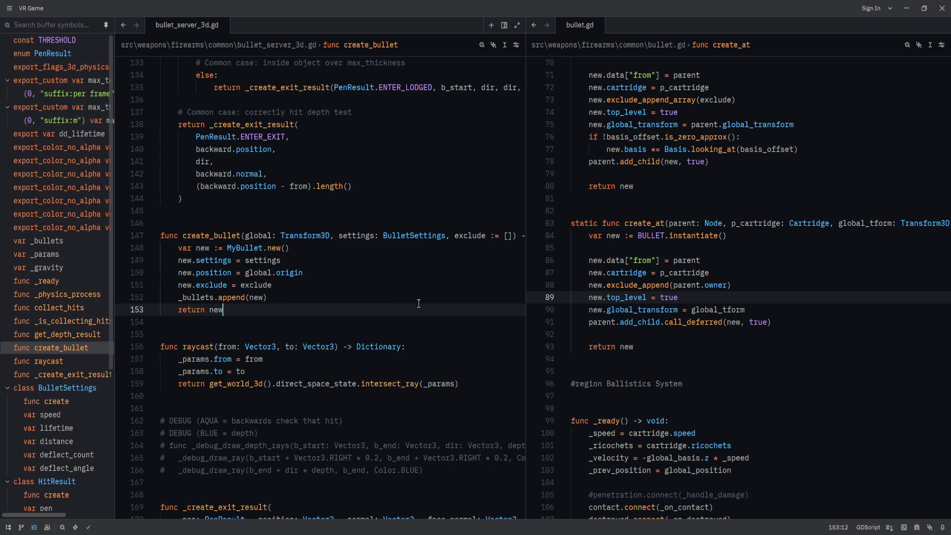
{"action": "left_click", "coordinate": [436, 289]}
{"action": "key", "text": "Return"}
{"action": "key", "text": "Return"}
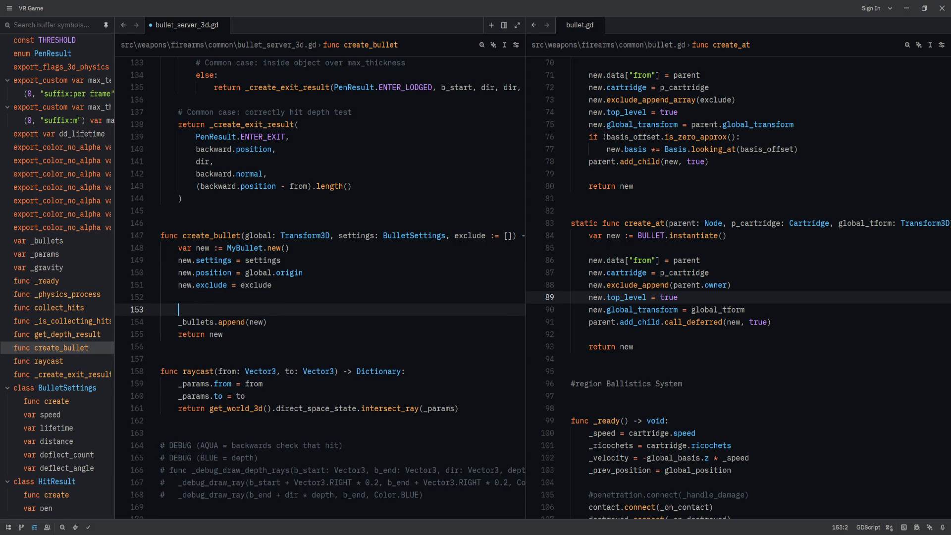
Type new.velocity = -global.basis.z * settings.speed on the new line
{"action": "scroll", "coordinate": [673, 348], "scroll_direction": "down", "scroll_amount": 4}
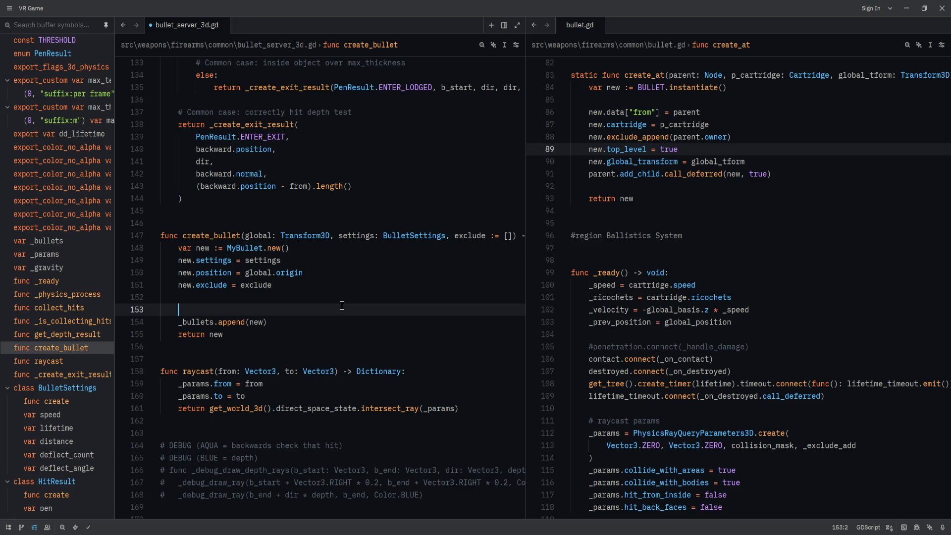
{"action": "type", "text": "new.vleoc"}
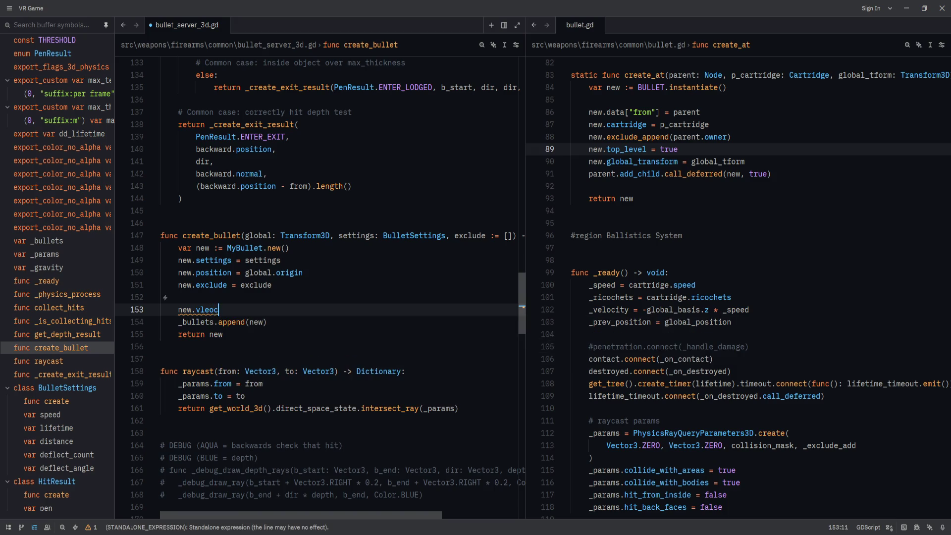
{"action": "key", "text": "BackSpace"}
{"action": "key", "text": "BackSpace"}
{"action": "key", "text": "BackSpace"}
{"action": "key", "text": "BackSpace"}
{"action": "type", "text": "elocity"}
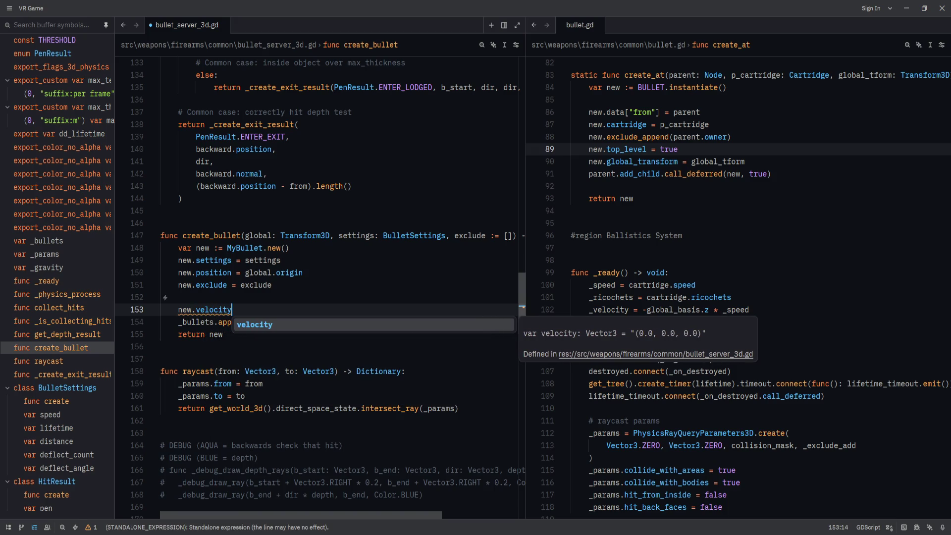
{"action": "type", "text": " = "}
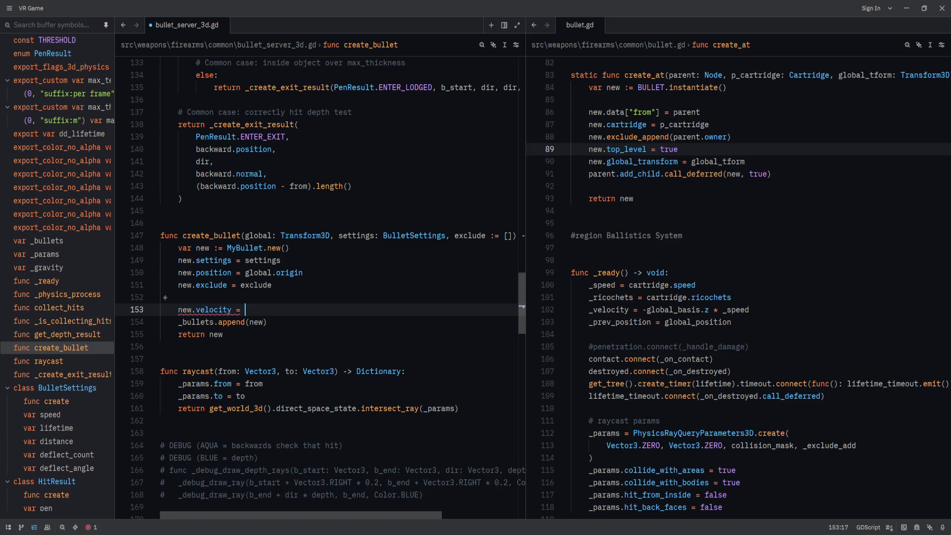
{"action": "type", "text": "-"}
{"action": "type", "text": "global.z"}
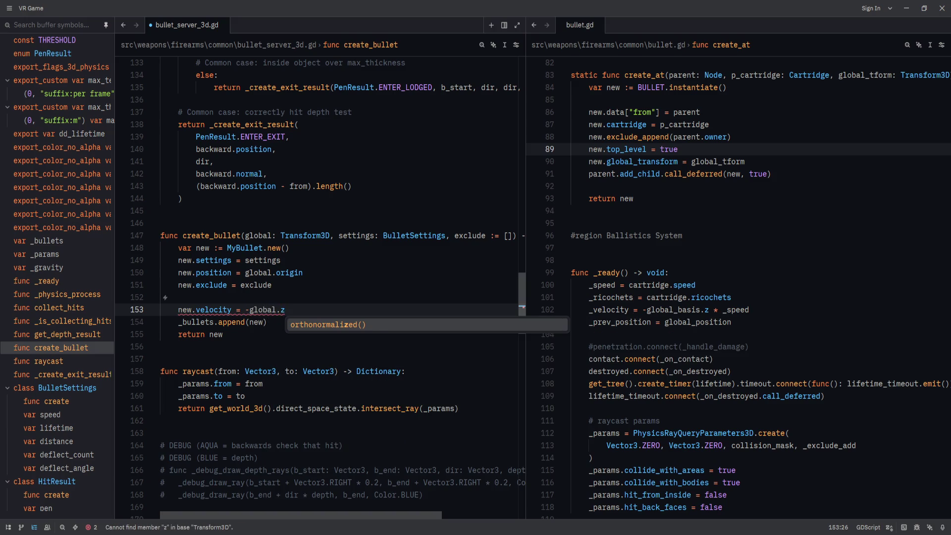
{"action": "key", "text": "BackSpace"}
{"action": "type", "text": "basis"}
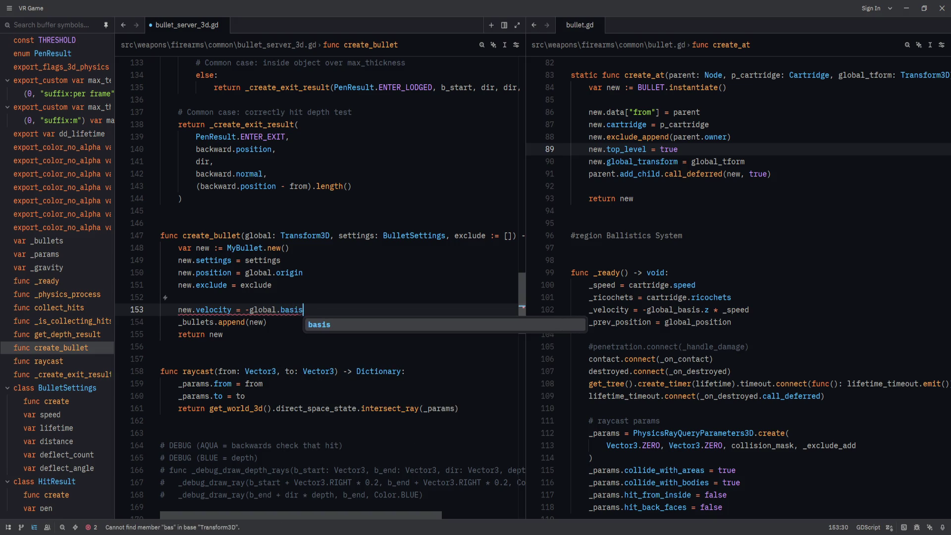
{"action": "type", "text": ".z"}
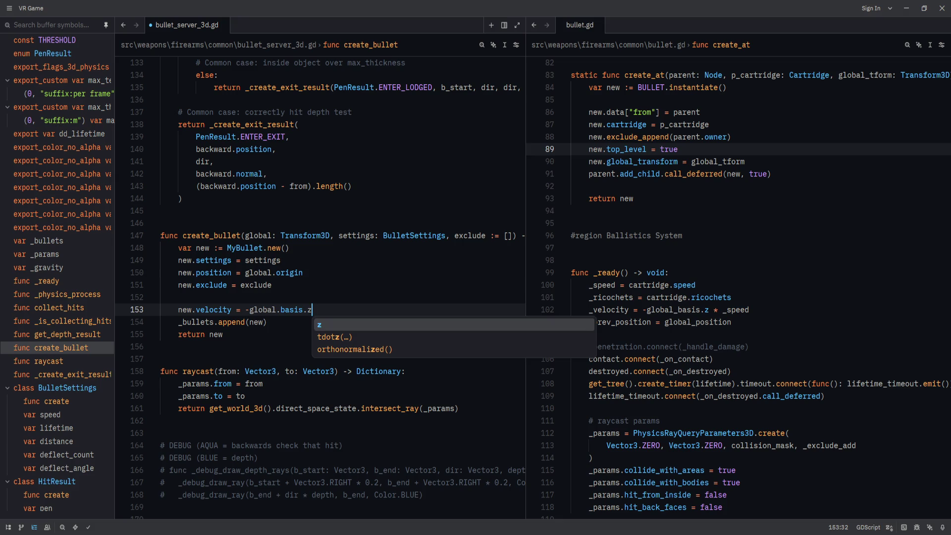
{"action": "type", "text": " *"}
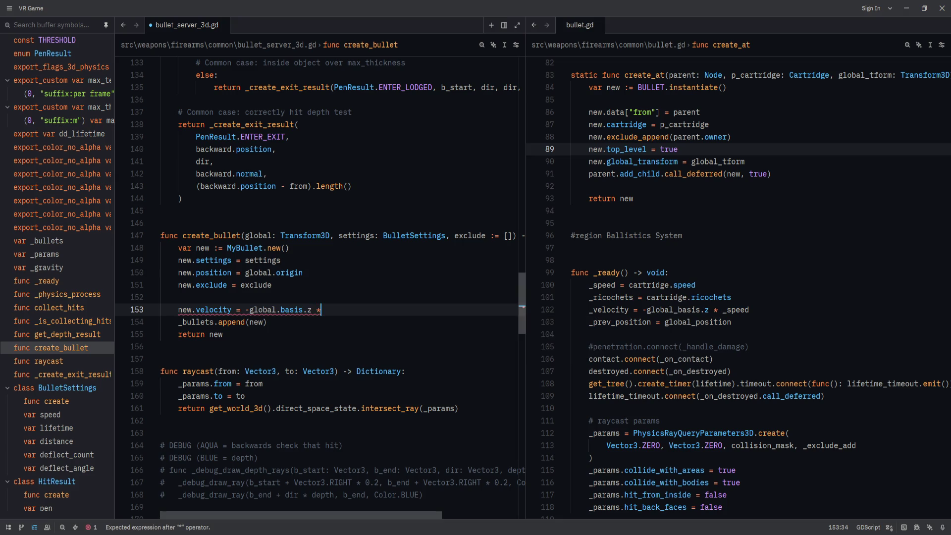
{"action": "type", "text": " sp"}
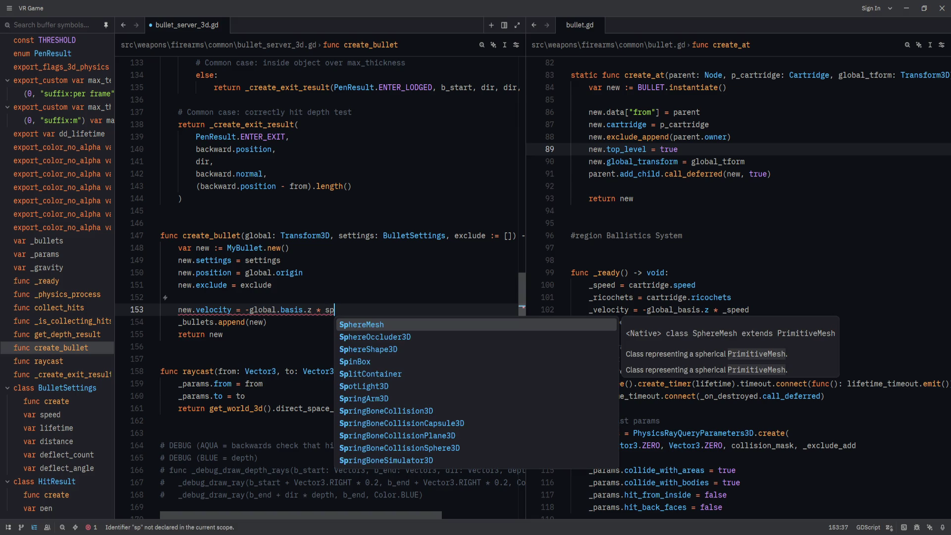
{"action": "type", "text": "eed"}
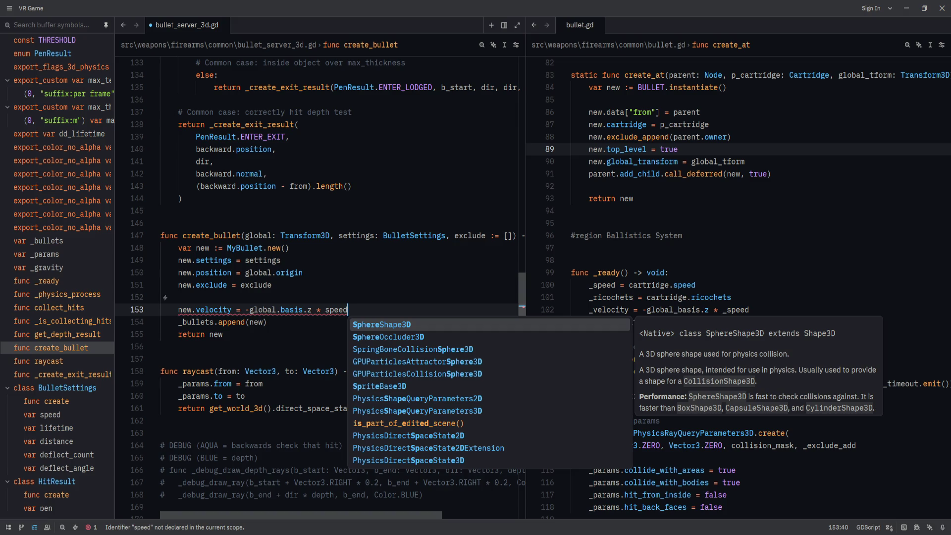
{"action": "key", "text": "ctrl+BackSpace"}
{"action": "type", "text": "setti"}
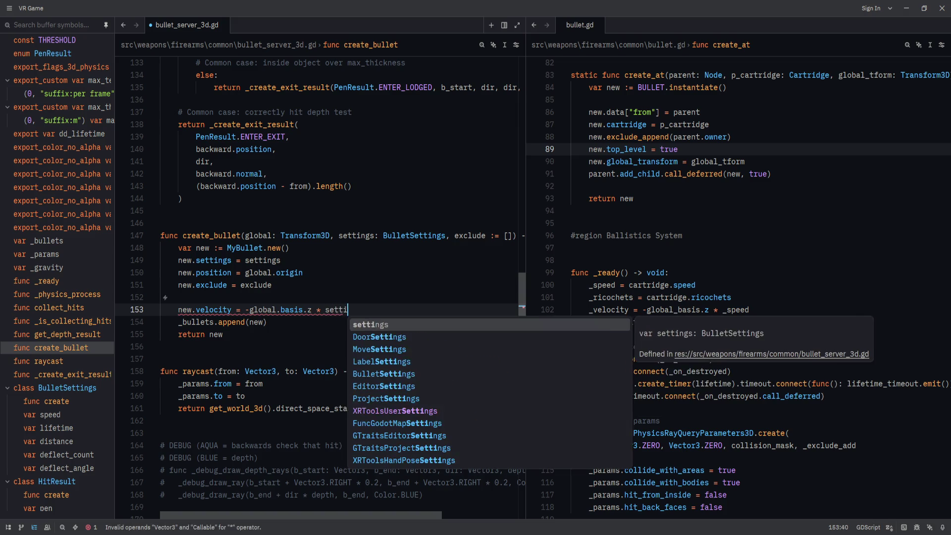
{"action": "type", "text": "ngs.speed"}
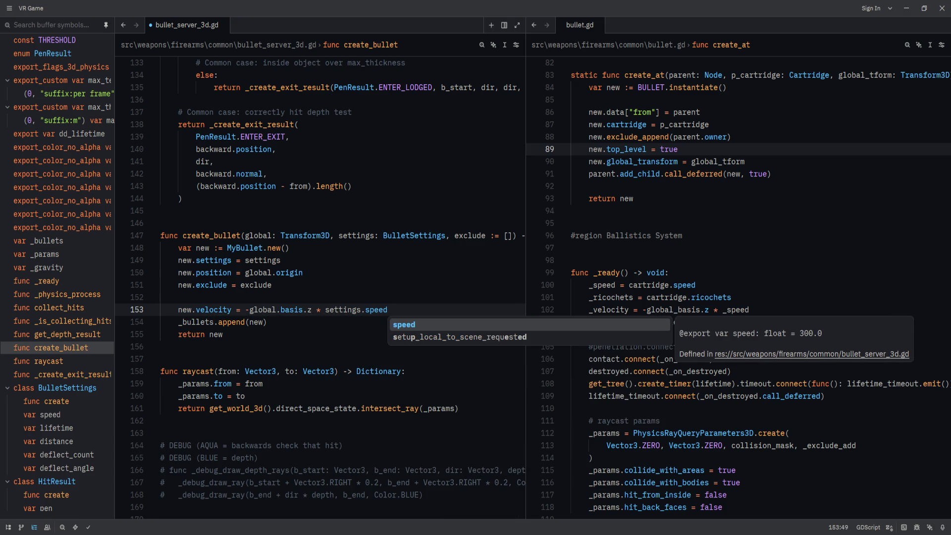
{"action": "key", "text": "Escape"}
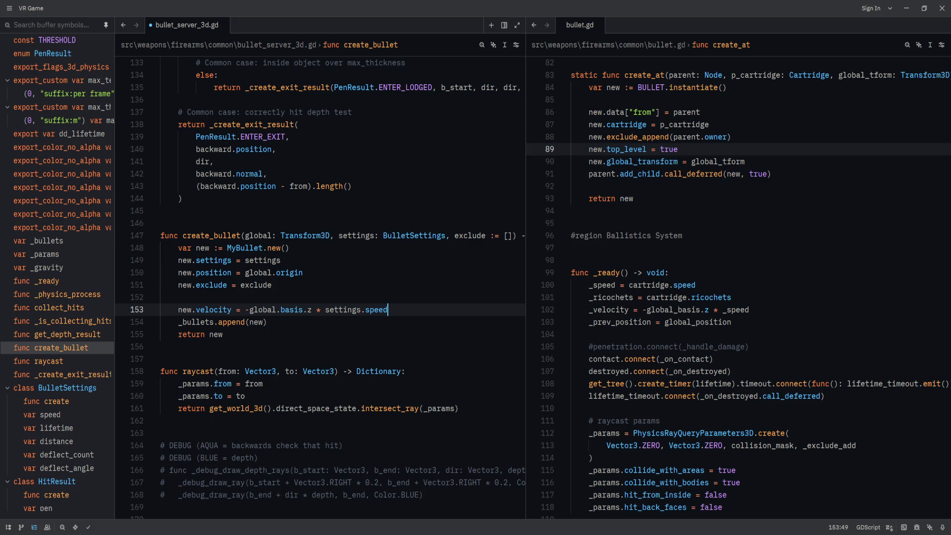
{"action": "key", "text": "Return"}
Add new.position_last = global.origin directly under the position line
{"action": "type", "text": "new.position_"}
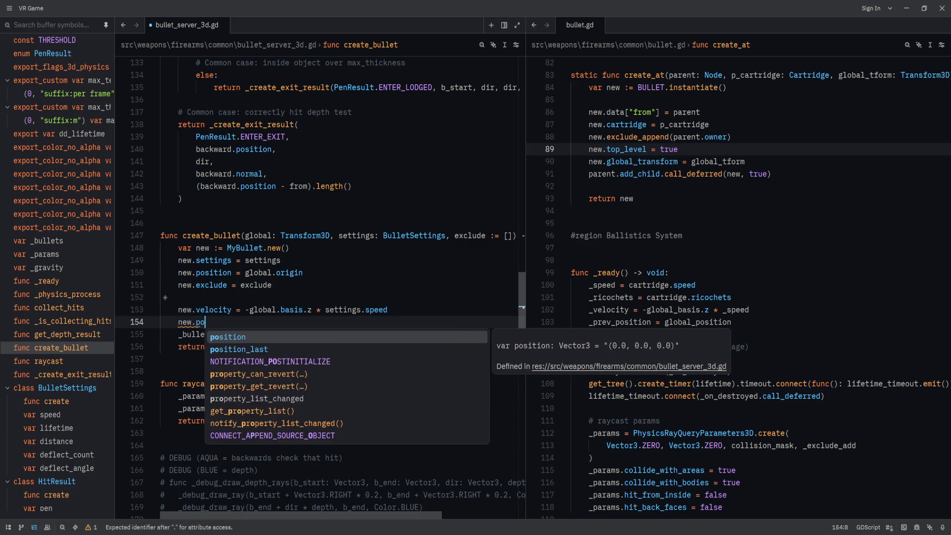
{"action": "key", "text": "Return"}
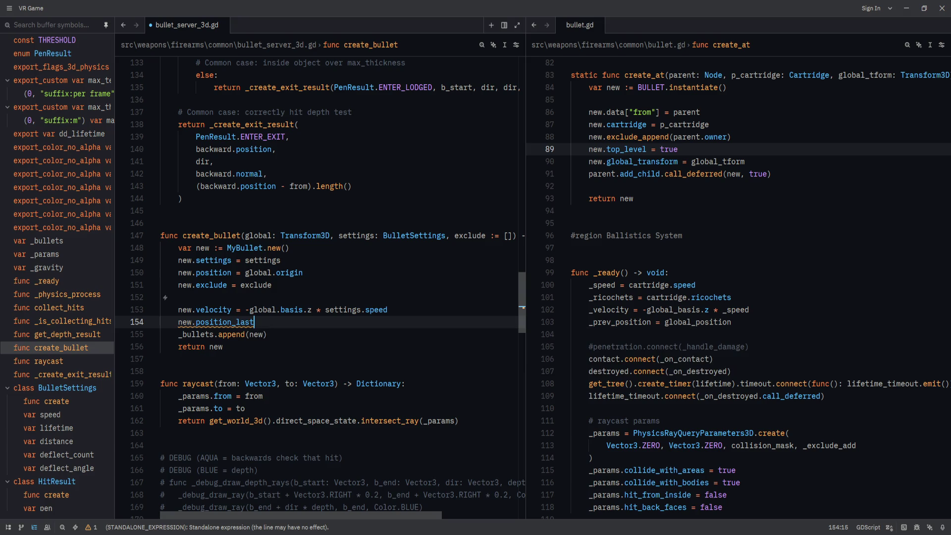
{"action": "key", "text": "alt+Up"}
{"action": "key", "text": "alt+Up"}
{"action": "key", "text": "alt+Up"}
{"action": "type", "text": " = global.origin"}
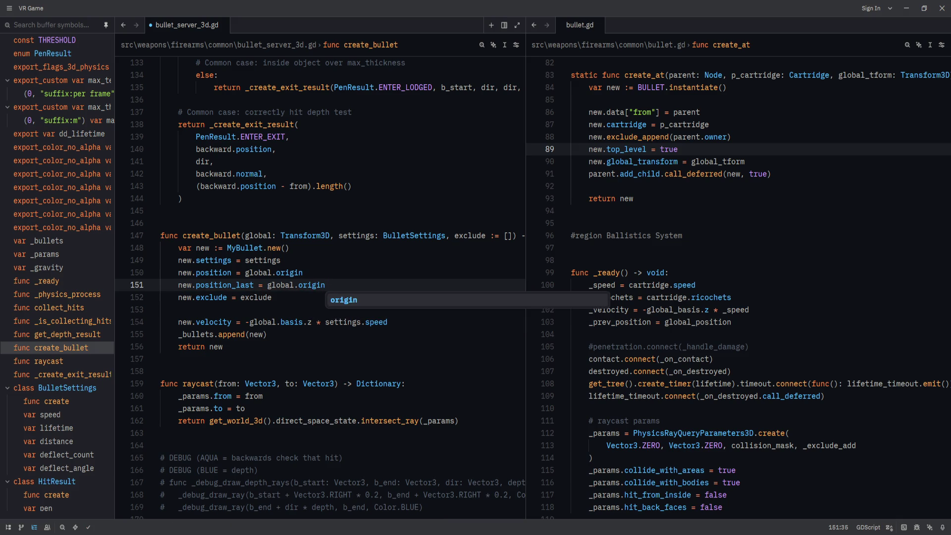
{"action": "key", "text": "Escape"}
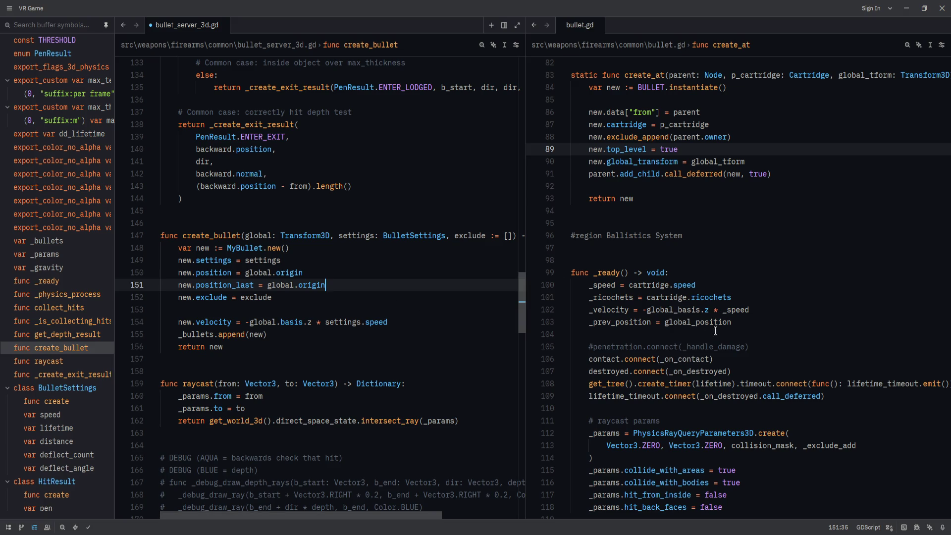
Review bullet.gd's _ready raycast params and collide_with_areas code
{"action": "left_click", "coordinate": [811, 353]}
{"action": "scroll", "coordinate": [772, 372], "scroll_direction": "down", "scroll_amount": 1}
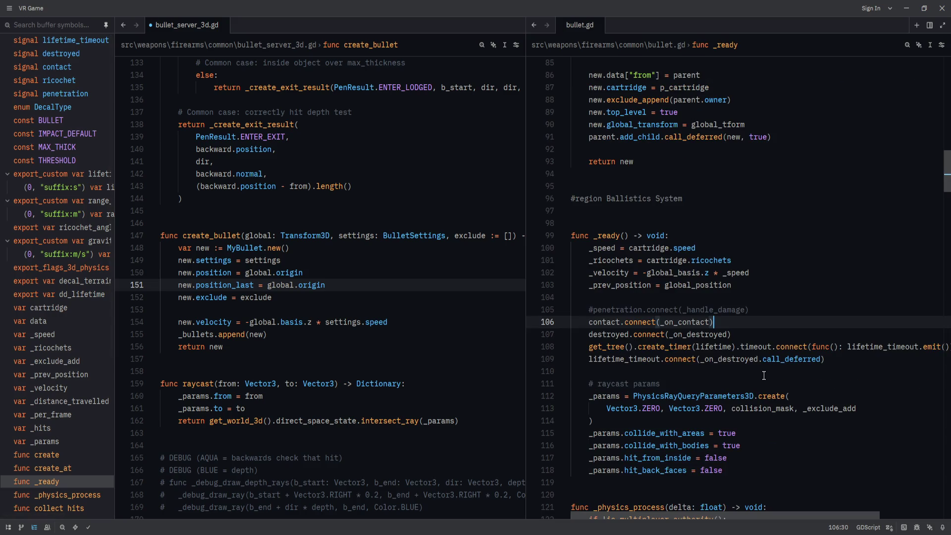
{"action": "left_click", "coordinate": [842, 384]}
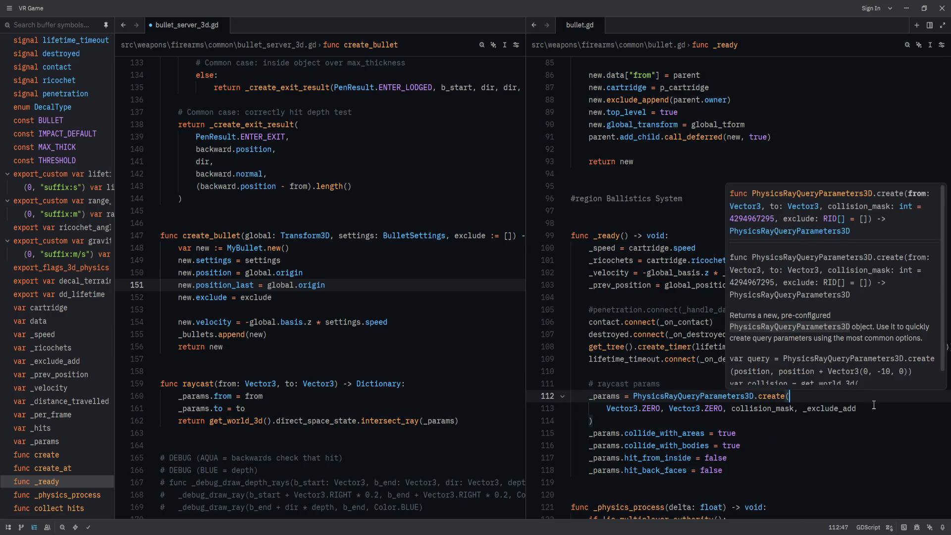
{"action": "left_click", "coordinate": [823, 433]}
Move the velocity line under position_last and exclude under settings, then open blank lines below
{"action": "left_click", "coordinate": [397, 296]}
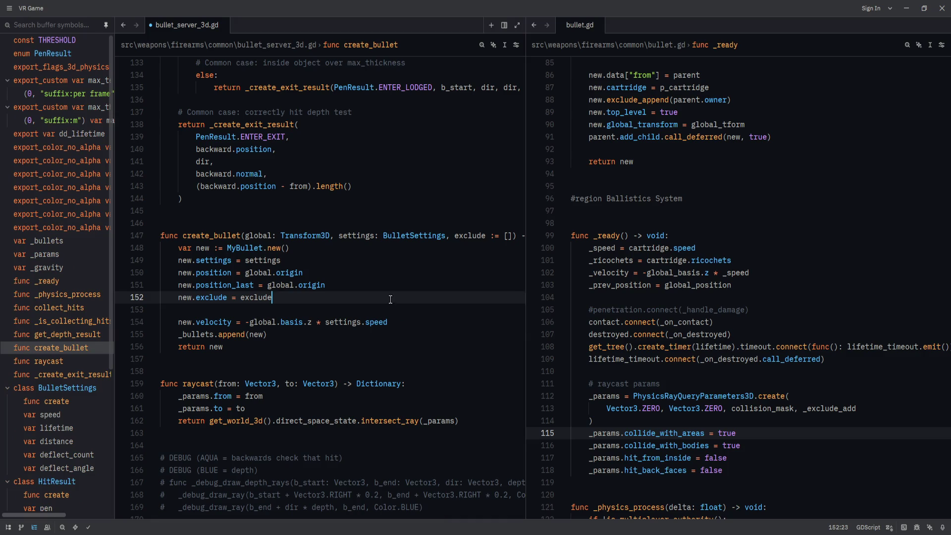
{"action": "left_click", "coordinate": [419, 261]}
{"action": "left_click", "coordinate": [406, 300]}
{"action": "left_click", "coordinate": [411, 322]}
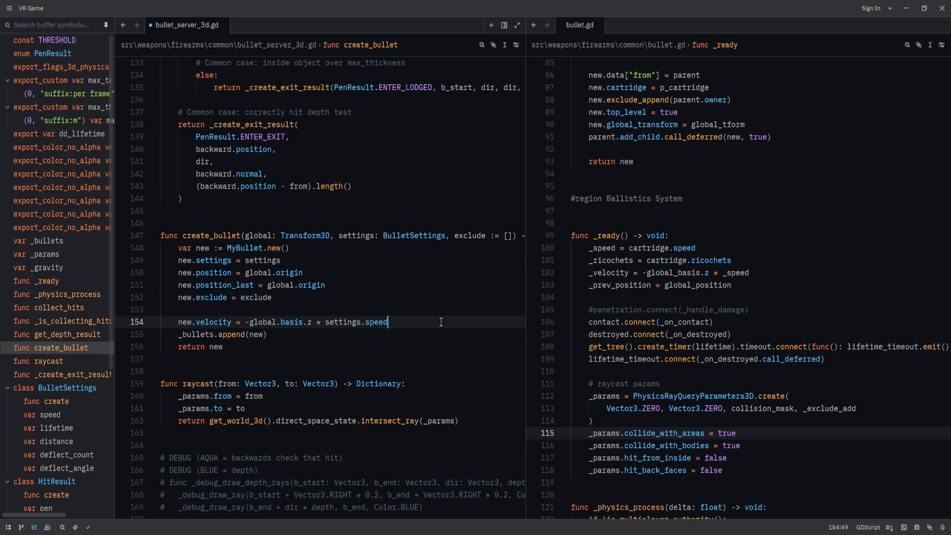
{"action": "key", "text": "alt+Up"}
{"action": "key", "text": "Up"}
{"action": "key", "text": "alt+Up"}
{"action": "key", "text": "alt+Up"}
{"action": "key", "text": "Down"}
{"action": "key", "text": "Down"}
{"action": "key", "text": "Down"}
{"action": "key", "text": "End"}
{"action": "key", "text": "Return"}
{"action": "key", "text": "Return"}
Start line 155 with get_tree().create_timer( using autocomplete
{"action": "type", "text": "new"}
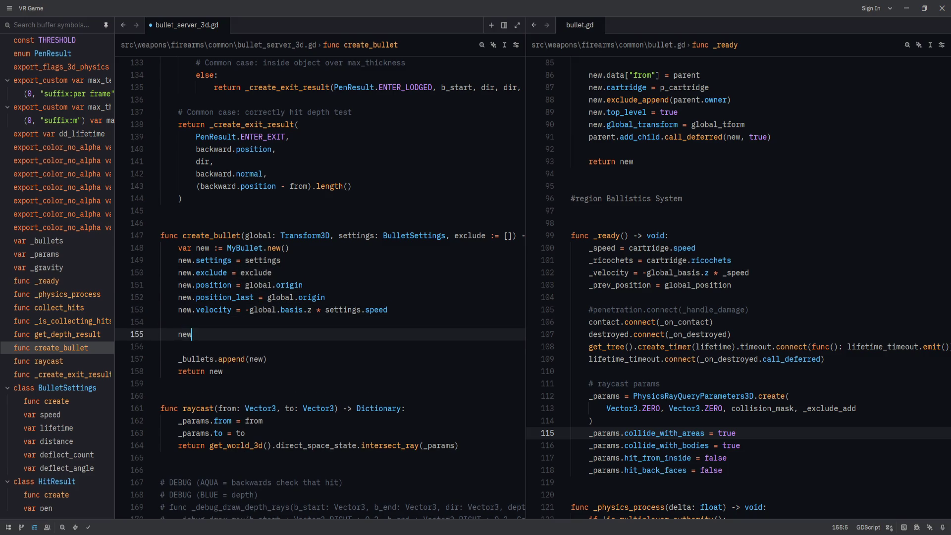
{"action": "key", "text": "BackSpace"}
{"action": "key", "text": "BackSpace"}
{"action": "key", "text": "BackSpace"}
{"action": "type", "text": "create_timer"}
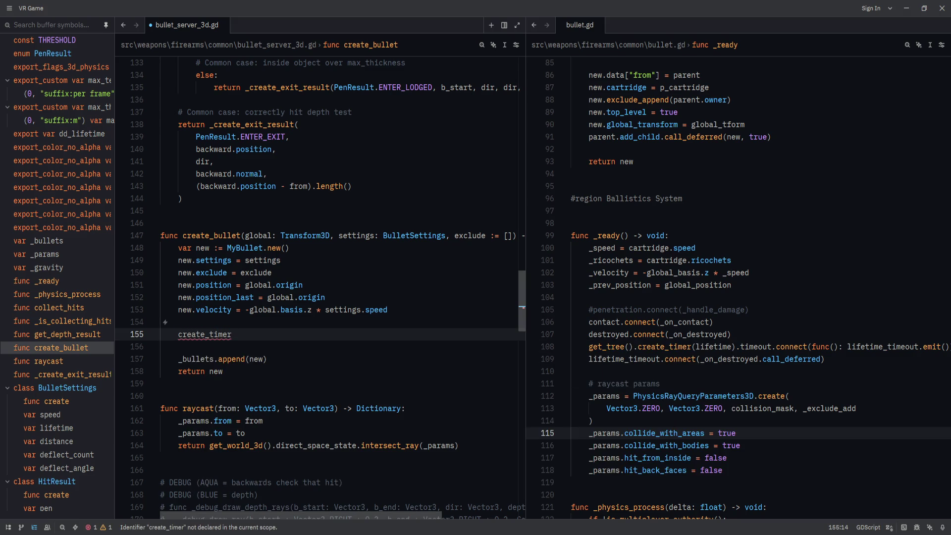
{"action": "key", "text": "ctrl+BackSpace"}
{"action": "type", "text": "get_tree("}
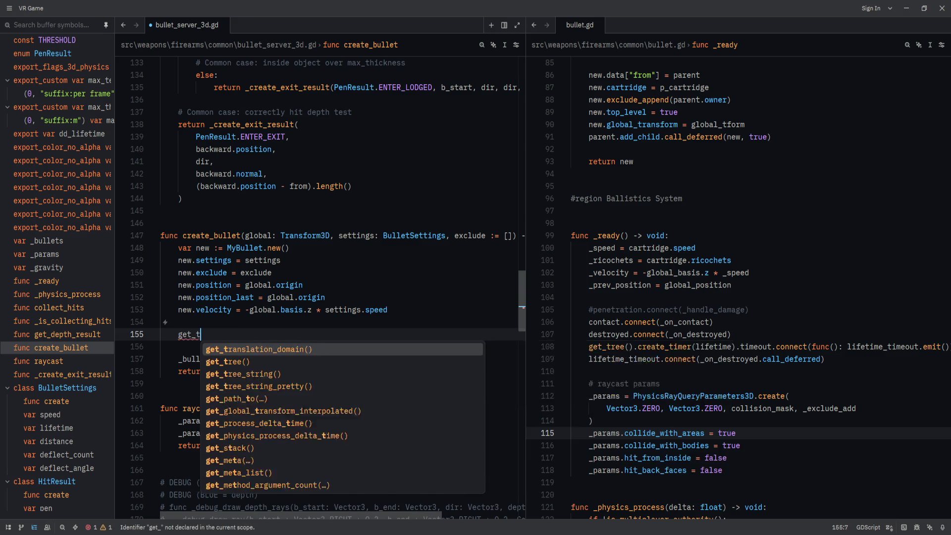
{"action": "key", "text": "Return"}
{"action": "key", "text": "Right"}
{"action": "type", "text": ".create_t"}
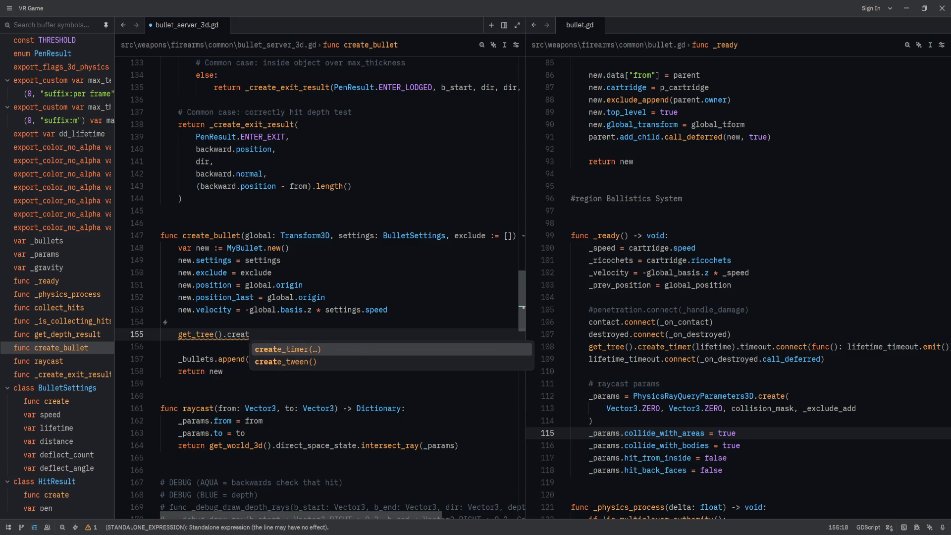
{"action": "key", "text": "Return"}
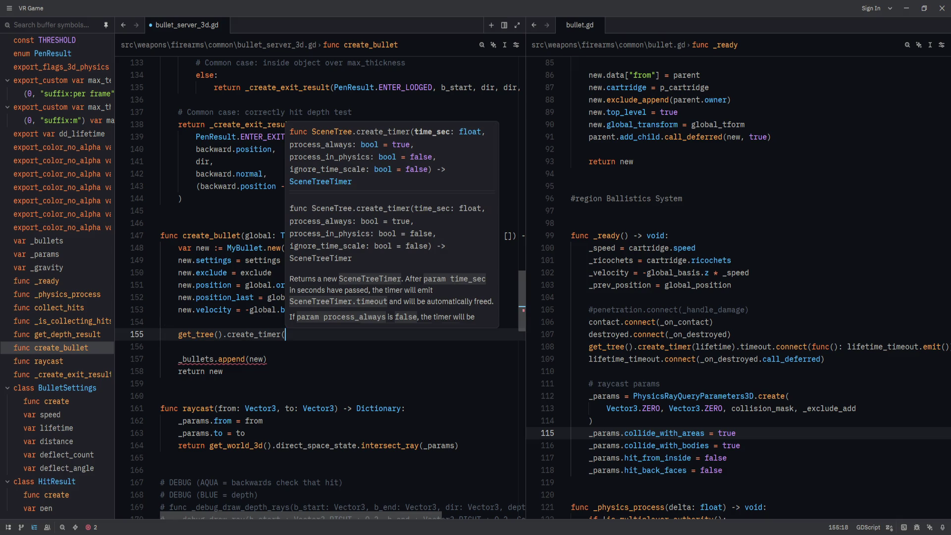
Complete it as settings.lifetime).timeout.connect(func:_bullets.erase(new) new.free())
{"action": "type", "text": "settings.lifer"}
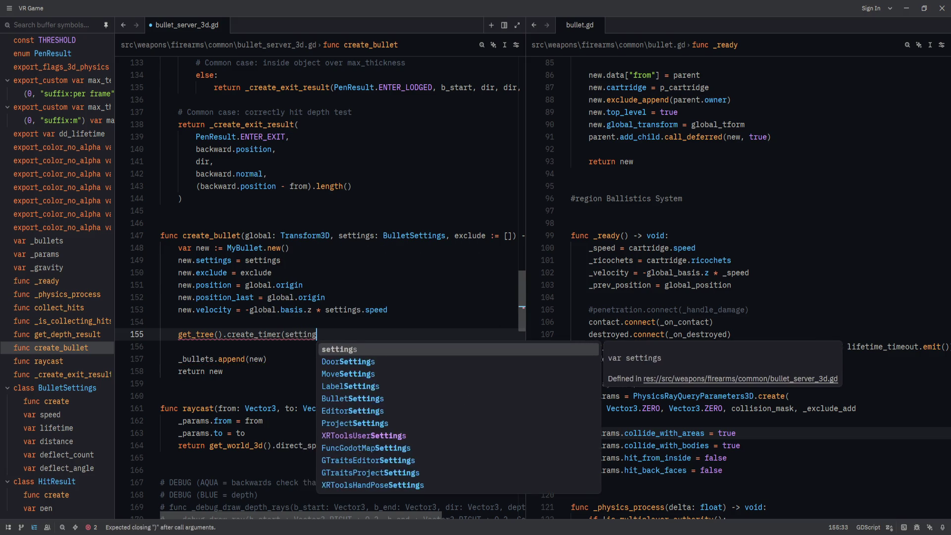
{"action": "key", "text": "Escape"}
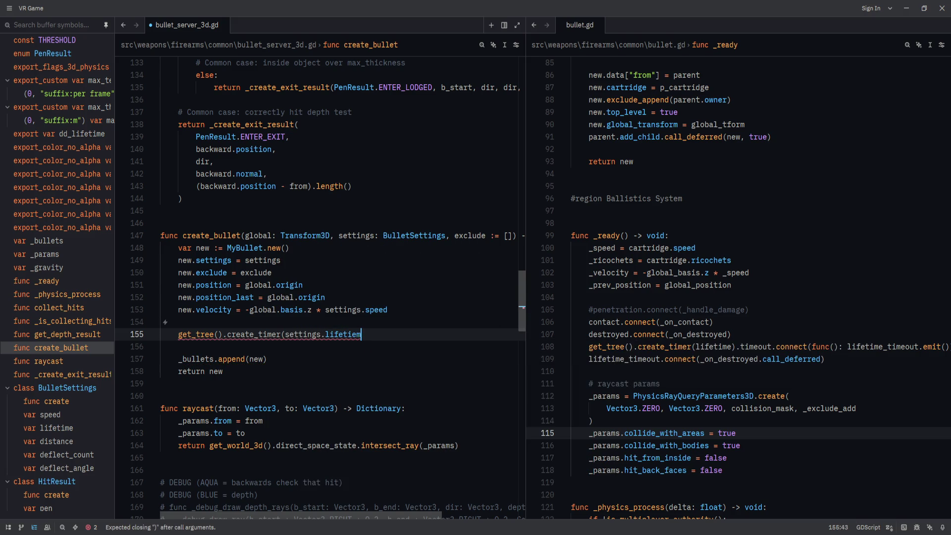
{"action": "key", "text": "ctrl+BackSpace"}
{"action": "type", "text": "lifetime"}
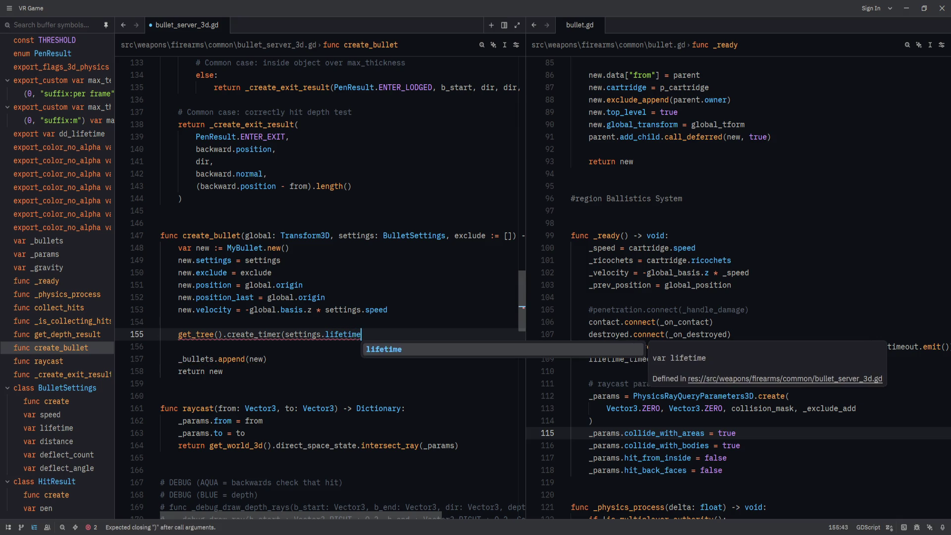
{"action": "type", "text": ")."}
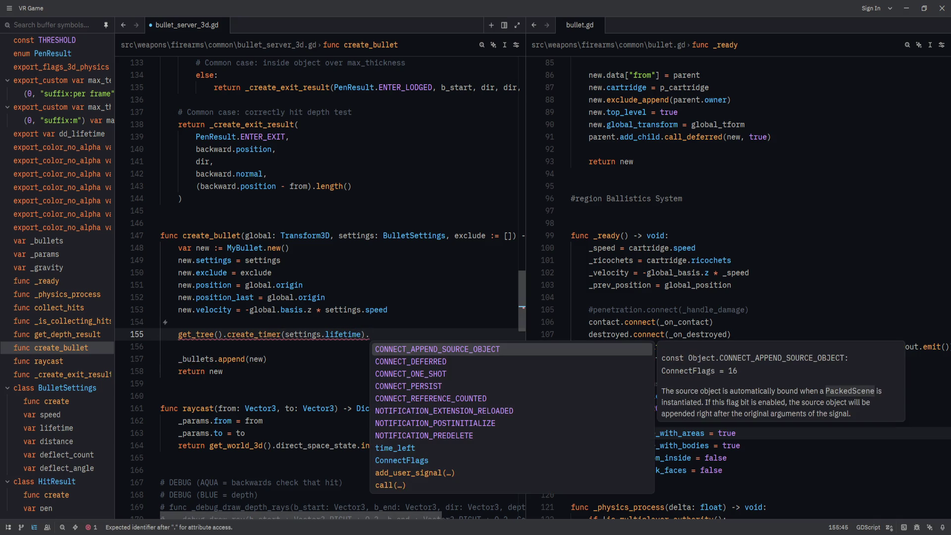
{"action": "type", "text": "timeout.connect(fu"}
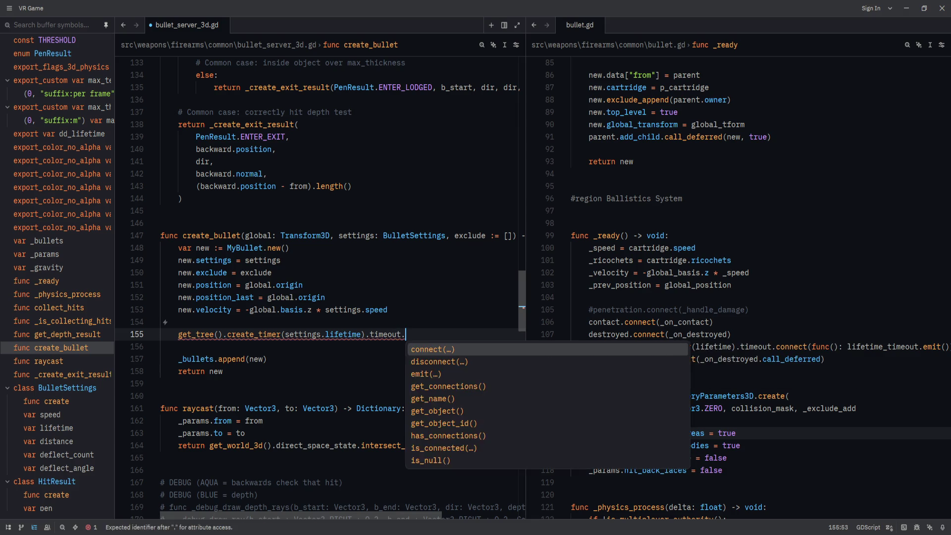
{"action": "type", "text": "nc:"}
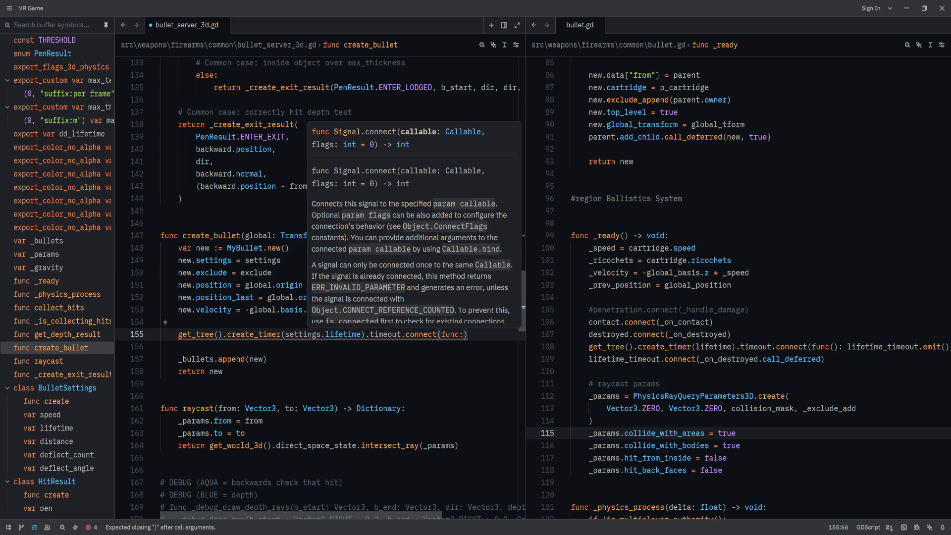
{"action": "type", "text": "_bullets.re"}
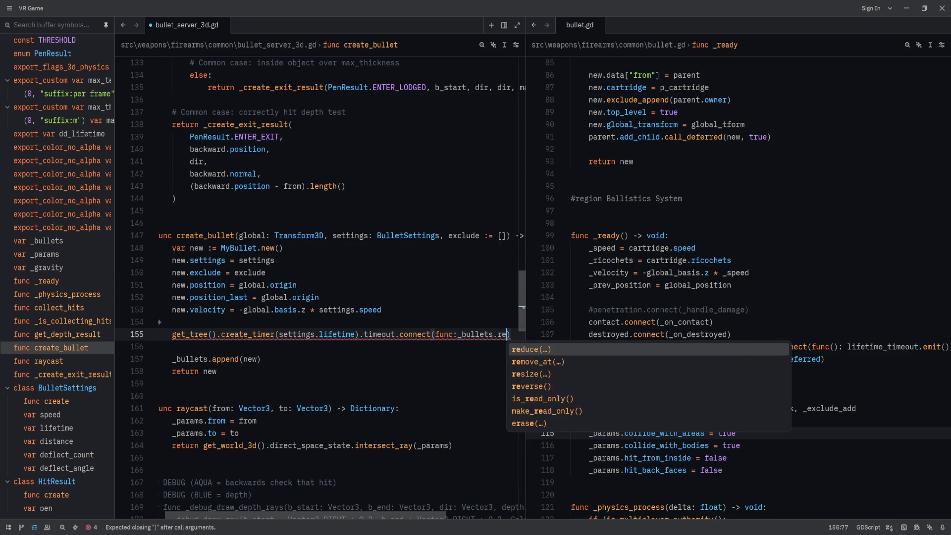
{"action": "key", "text": "BackSpace"}
{"action": "key", "text": "BackSpace"}
{"action": "type", "text": "erase"}
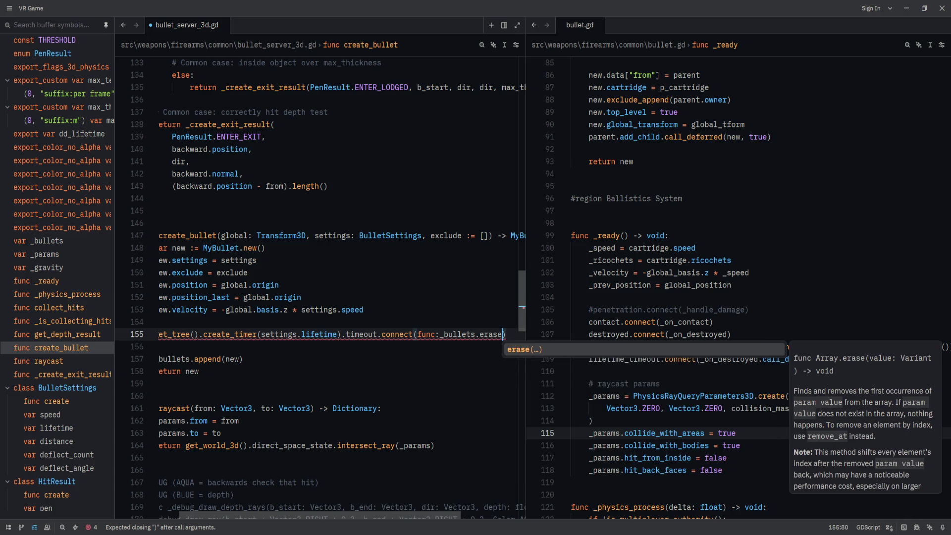
{"action": "type", "text": "(new"}
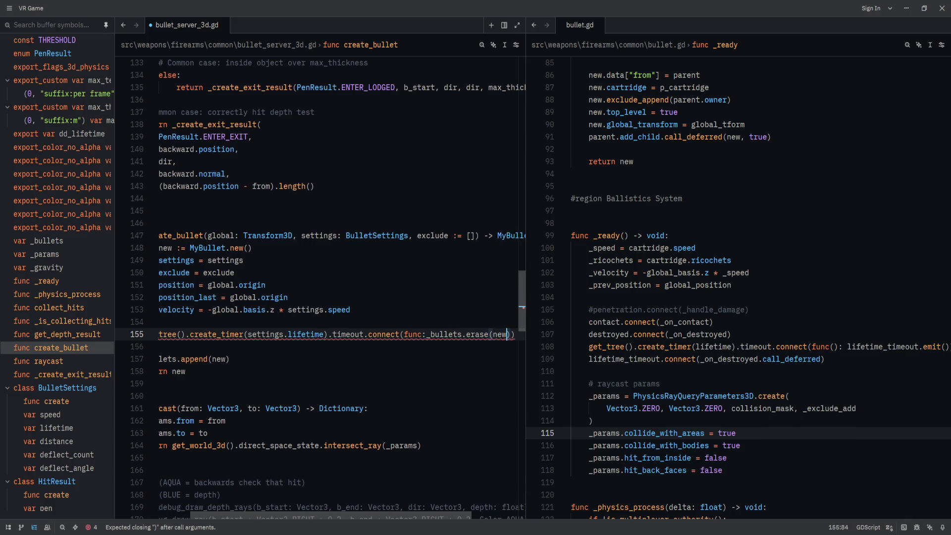
{"action": "type", "text": ")"}
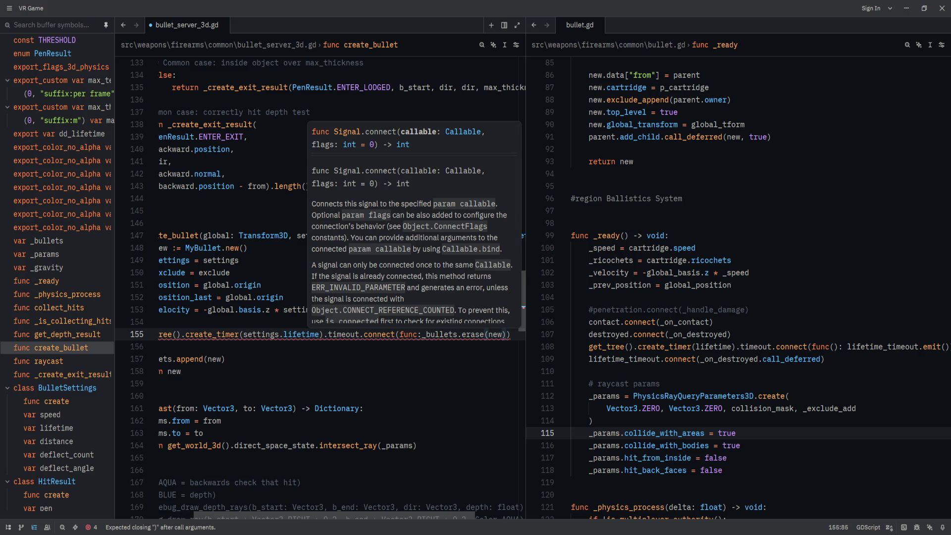
{"action": "type", "text": " new.free()"}
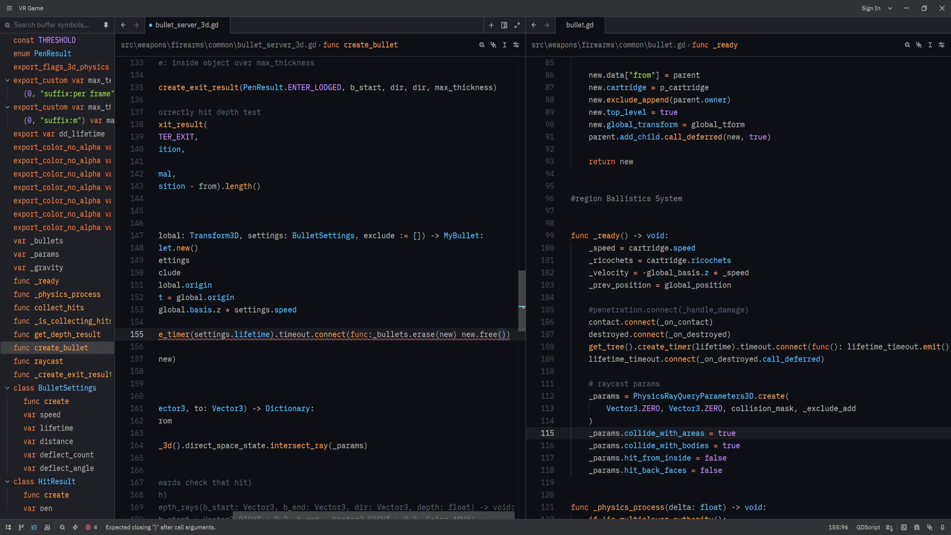
Put the lambda argument and new.free() on their own lines and close the connect call with )
{"action": "left_click", "coordinate": [350, 334]}
{"action": "key", "text": "Return"}
{"action": "left_click", "coordinate": [288, 347]}
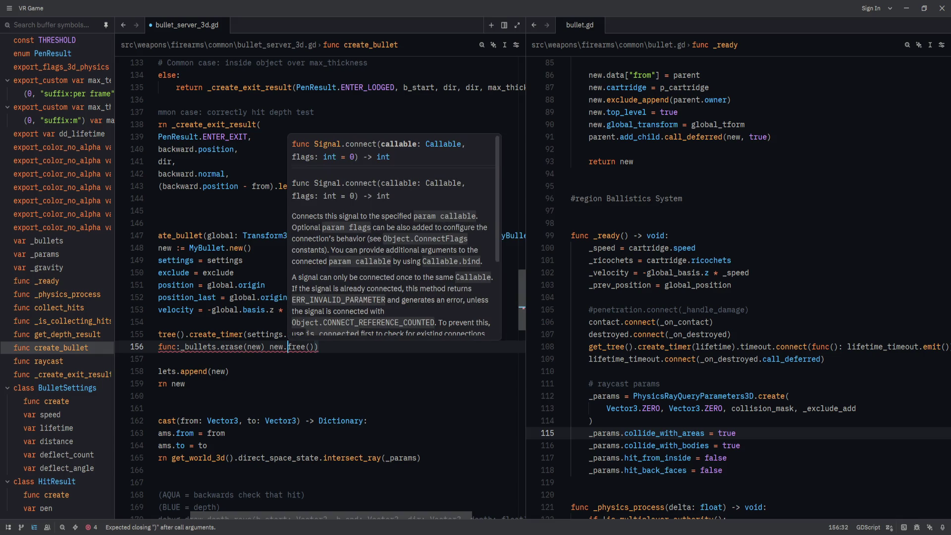
{"action": "key", "text": "Left"}
{"action": "key", "text": "Left"}
{"action": "key", "text": "Left"}
{"action": "key", "text": "BackSpace"}
{"action": "key", "text": "Return"}
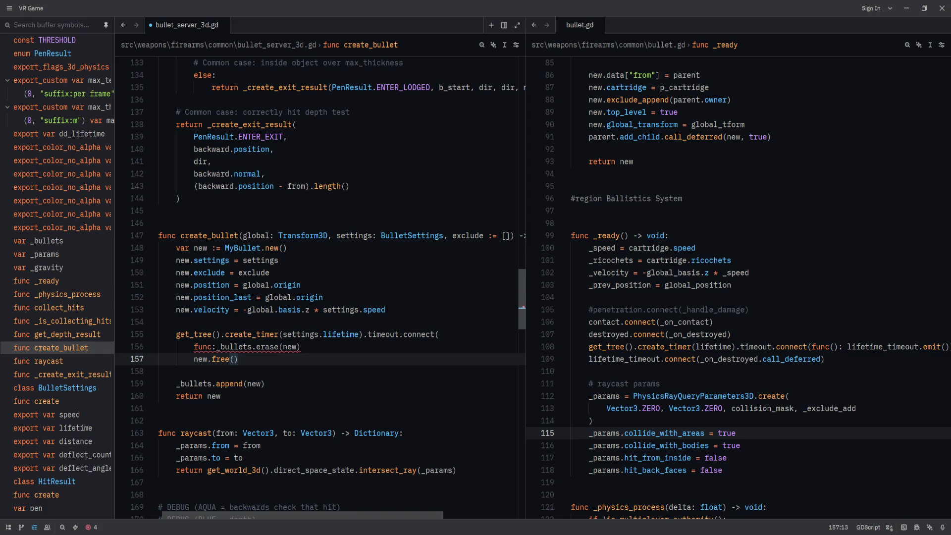
{"action": "key", "text": "Return"}
{"action": "type", "text": ")"}
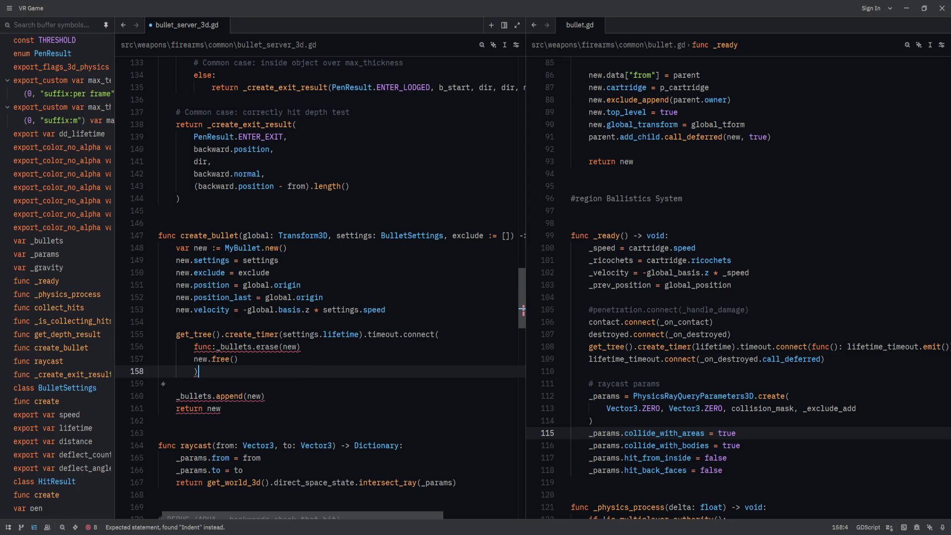
Change func: to func():, indent _bullets.erase(new) and new.free() as its body, and save
{"action": "left_click", "coordinate": [215, 348]}
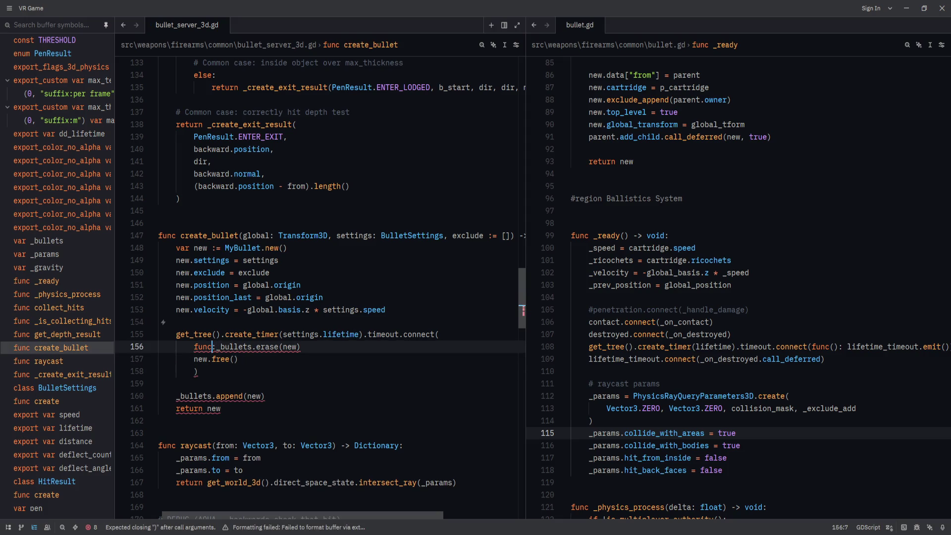
{"action": "type", "text": "()"}
{"action": "key", "text": "End"}
{"action": "key", "text": "ctrl+Left"}
{"action": "key", "text": "ctrl+Left"}
{"action": "key", "text": "ctrl+Left"}
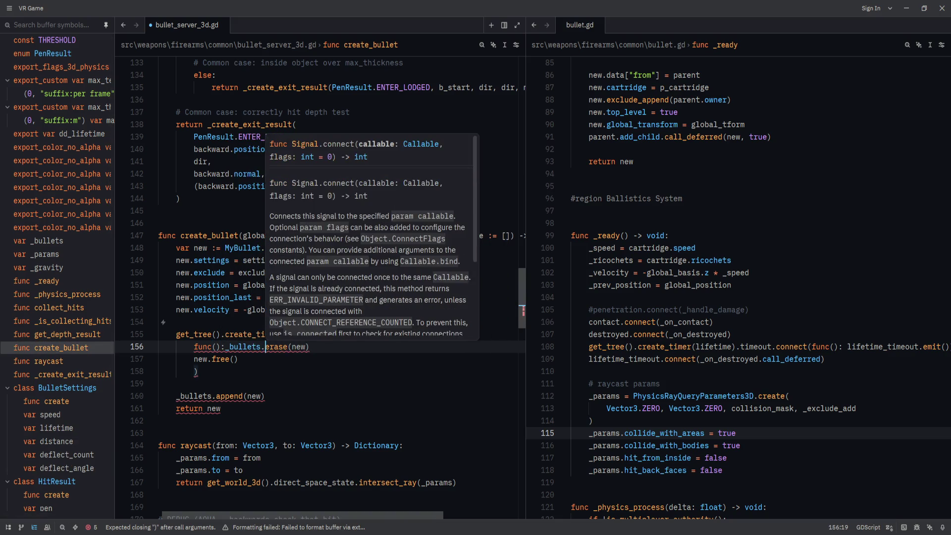
{"action": "key", "text": "Return"}
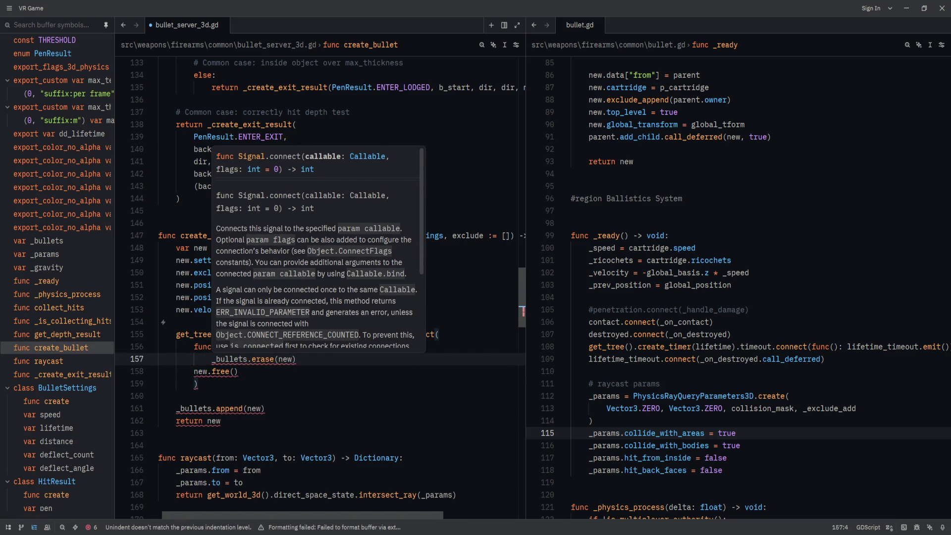
{"action": "key", "text": "Down"}
{"action": "key", "text": "Home"}
{"action": "key", "text": "Tab"}
{"action": "key", "text": "End"}
{"action": "key", "text": "ctrl+s"}
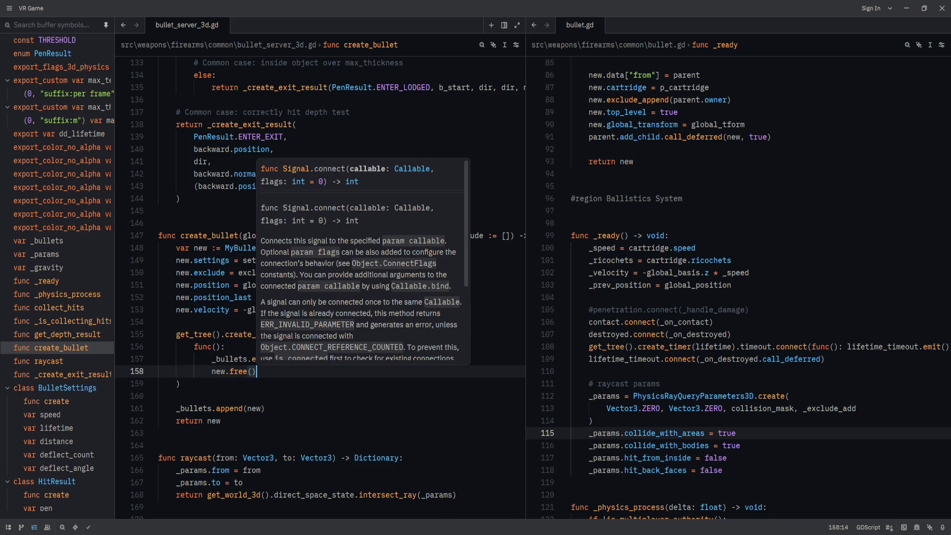
{"action": "left_click", "coordinate": [473, 336]}
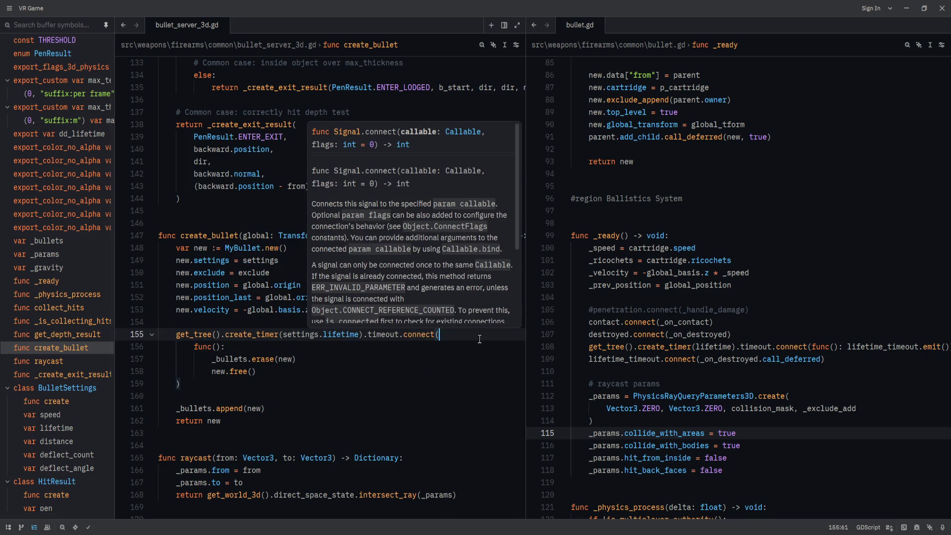
{"action": "key", "text": "Down"}
{"action": "key", "text": "Down"}
{"action": "key", "text": "Down"}
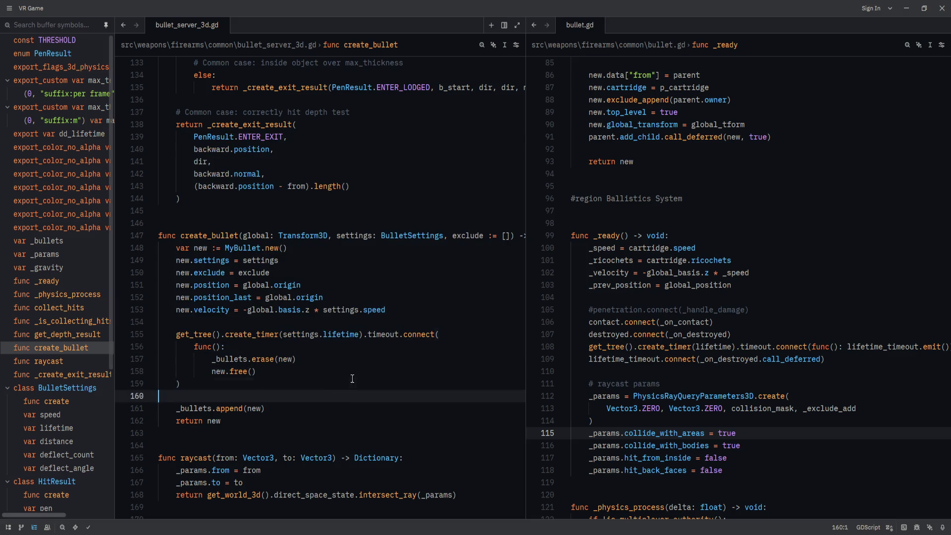
Look over the MyBullet class and its RefCounted base, then return to the Godot editor
{"action": "key", "text": "Up"}
{"action": "scroll", "coordinate": [261, 446], "scroll_direction": "down", "scroll_amount": 10}
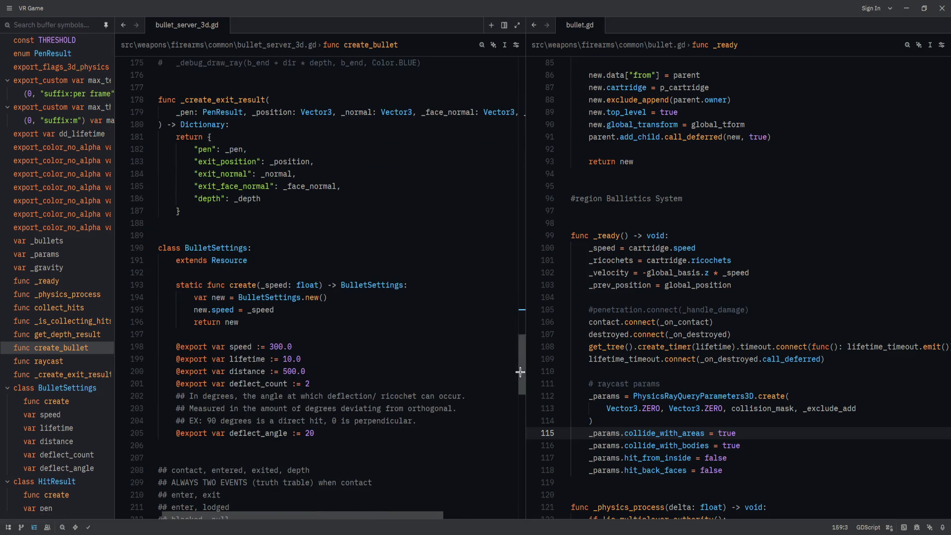
{"action": "scroll", "coordinate": [410, 479], "scroll_direction": "down", "scroll_amount": 10}
{"action": "scroll", "coordinate": [262, 410], "scroll_direction": "up", "scroll_amount": 14}
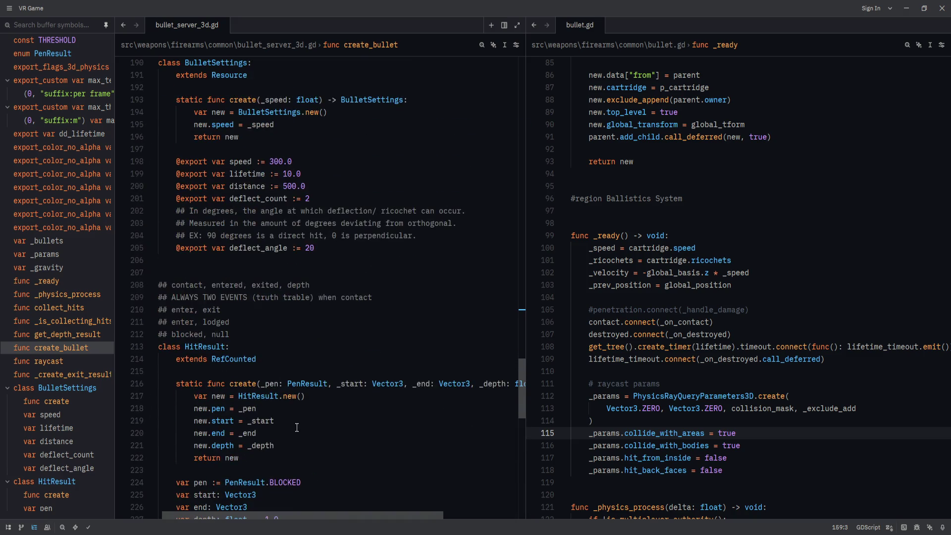
{"action": "scroll", "coordinate": [185, 352], "scroll_direction": "down", "scroll_amount": 5}
{"action": "double_click", "coordinate": [197, 367]}
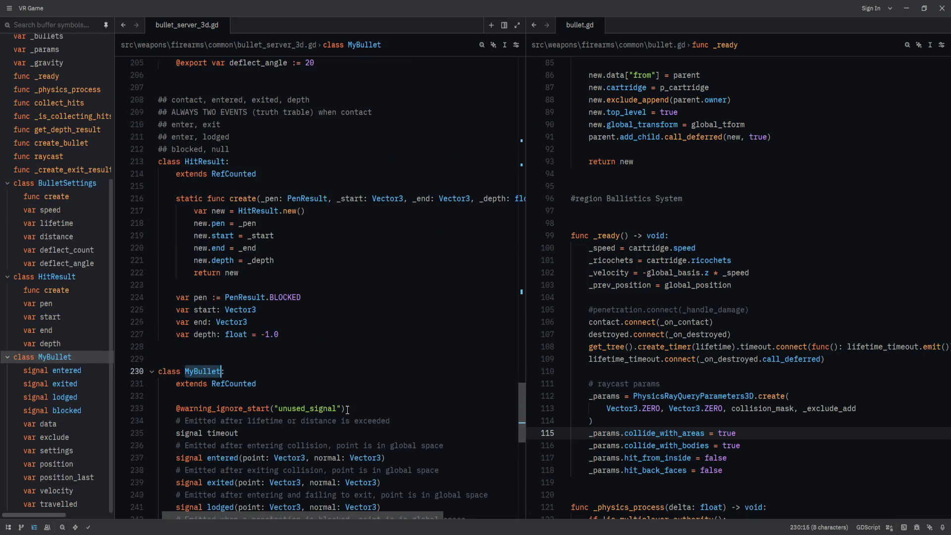
{"action": "scroll", "coordinate": [347, 410], "scroll_direction": "down", "scroll_amount": 2}
{"action": "left_click", "coordinate": [242, 310]}
{"action": "right_click", "coordinate": [232, 310]}
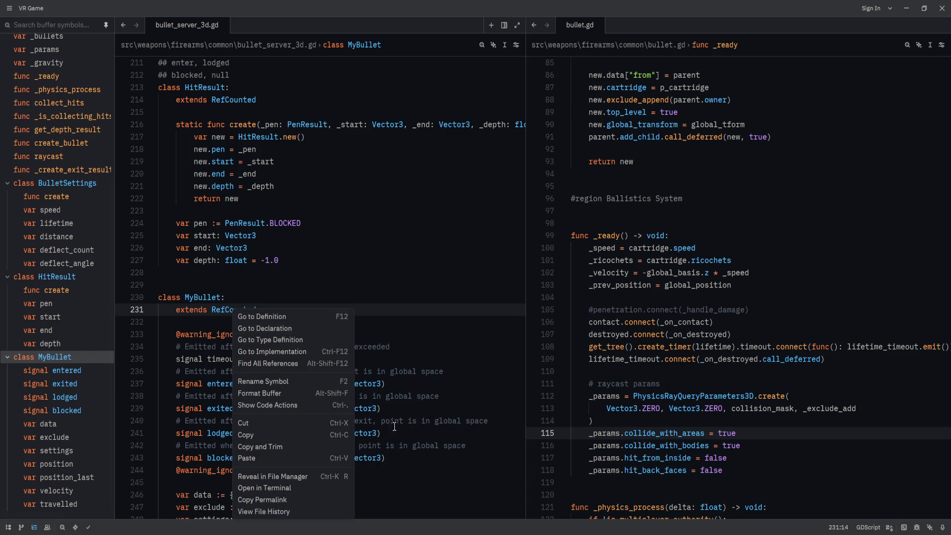
{"action": "left_click", "coordinate": [464, 404]}
{"action": "key", "text": "alt+Tab"}
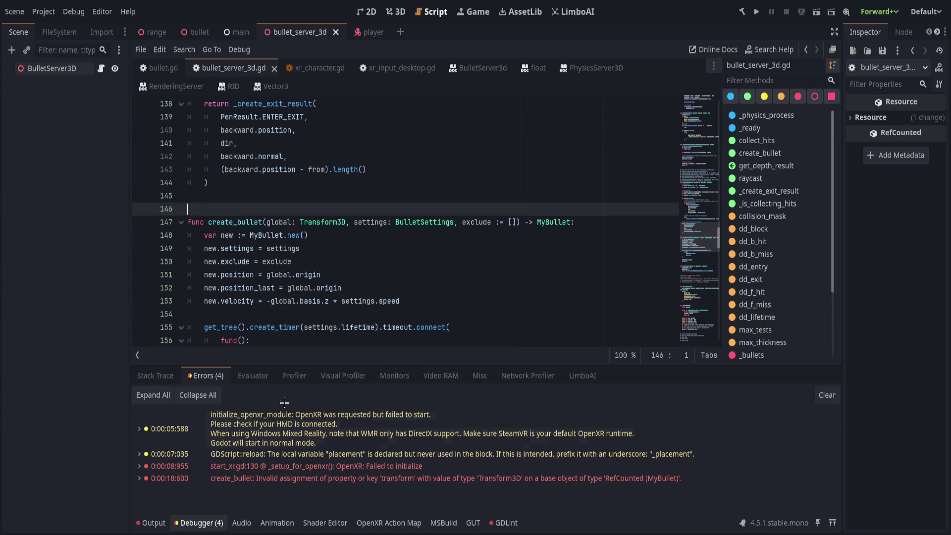
Open the RefCounted class documentation from MyBullet's extends line on line 231
{"action": "scroll", "coordinate": [315, 476], "scroll_direction": "down", "scroll_amount": 7}
{"action": "scroll", "coordinate": [316, 475], "scroll_direction": "down", "scroll_amount": 20}
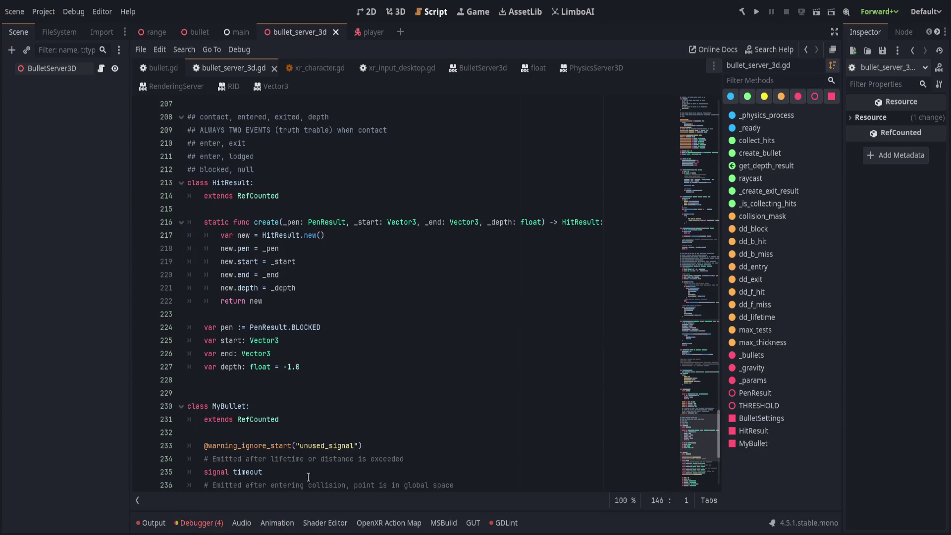
{"action": "scroll", "coordinate": [273, 429], "scroll_direction": "up", "scroll_amount": 9}
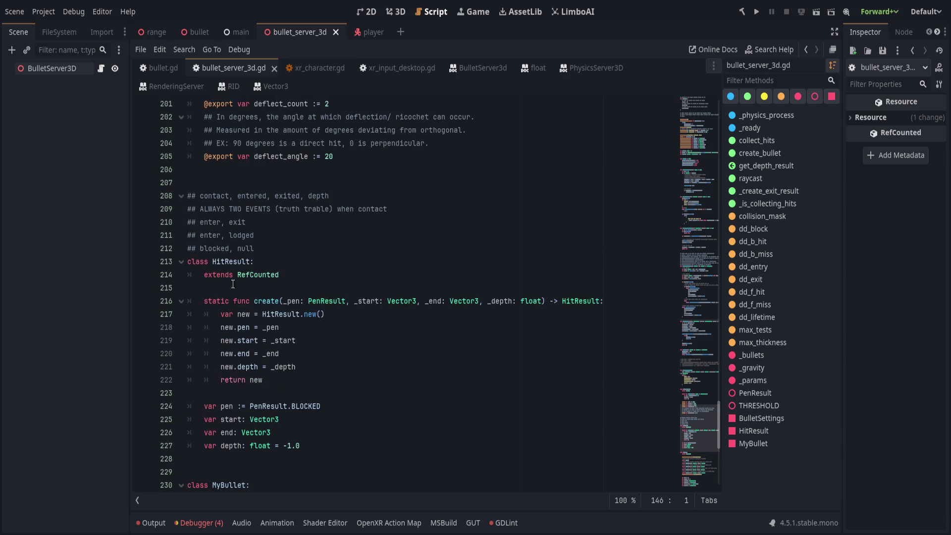
{"action": "scroll", "coordinate": [234, 424], "scroll_direction": "down", "scroll_amount": 1}
{"action": "scroll", "coordinate": [223, 266], "scroll_direction": "up", "scroll_amount": 6}
{"action": "scroll", "coordinate": [227, 302], "scroll_direction": "down", "scroll_amount": 10}
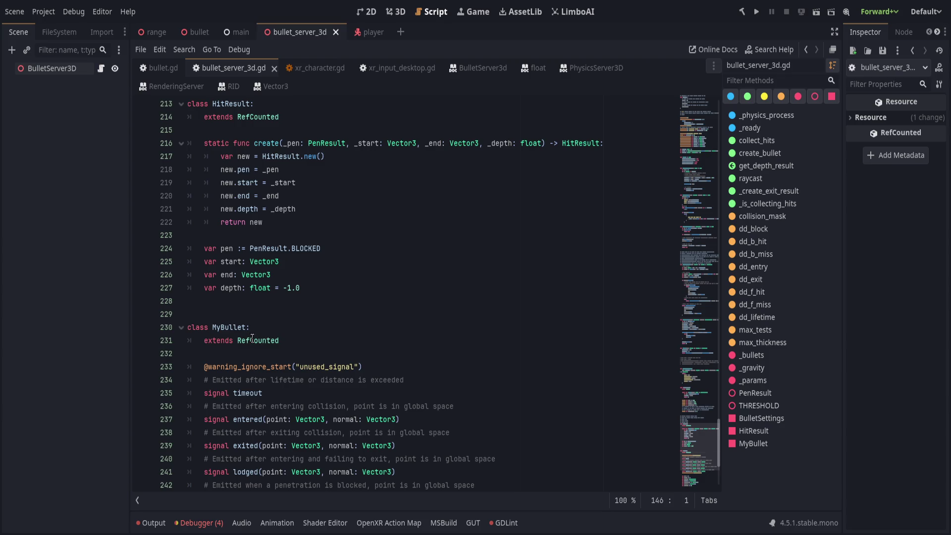
{"action": "left_click", "coordinate": [252, 338], "text": "ctrl"}
Read the unreference() method description, then return to the top of the RefCounted reference
{"action": "scroll", "coordinate": [302, 362], "scroll_direction": "down", "scroll_amount": 5}
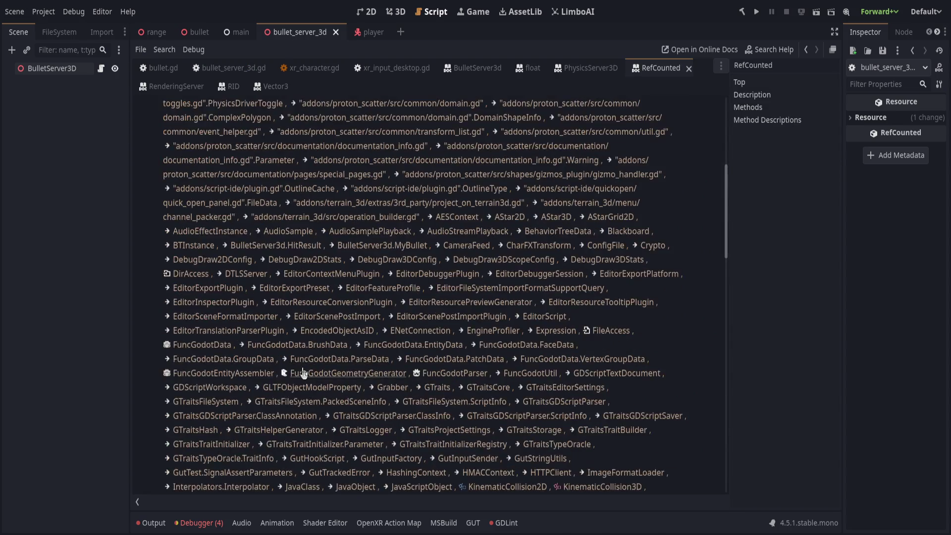
{"action": "scroll", "coordinate": [303, 372], "scroll_direction": "down", "scroll_amount": 10}
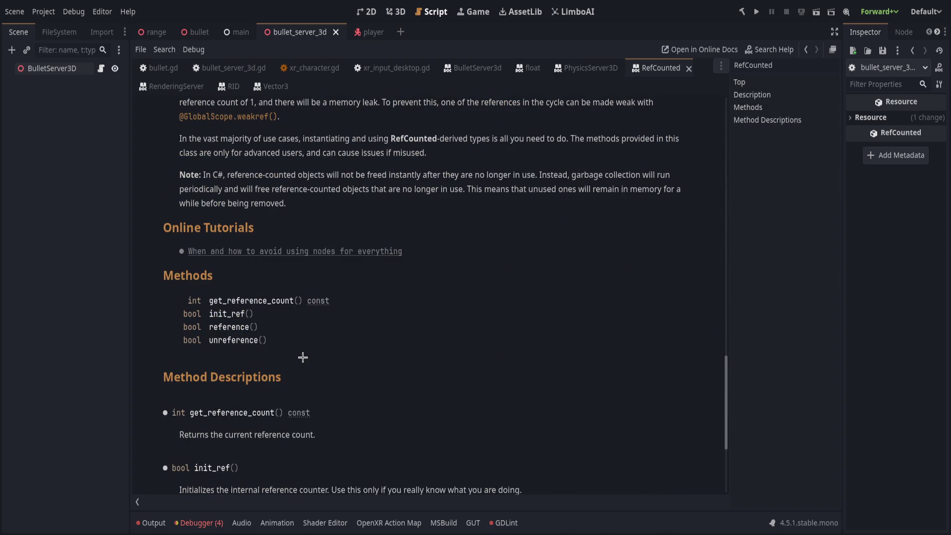
{"action": "left_click", "coordinate": [235, 341]}
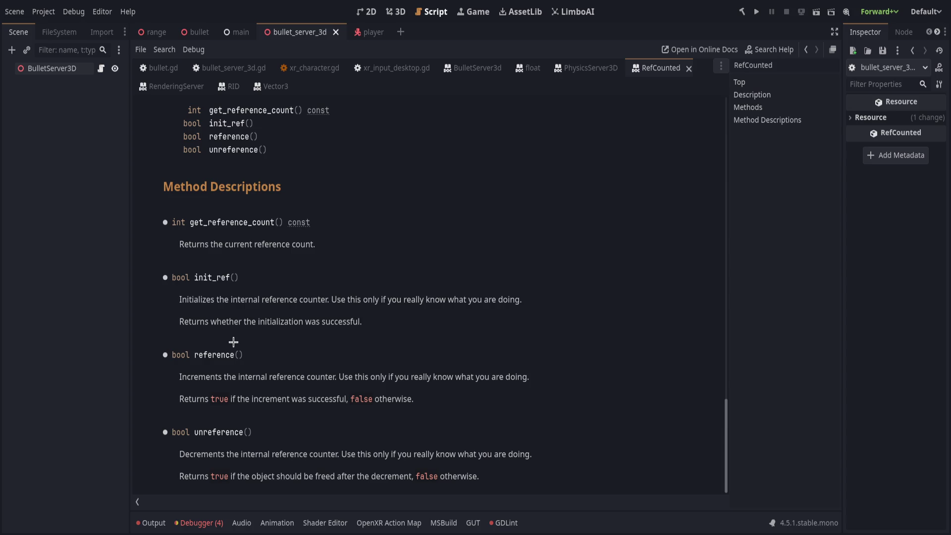
{"action": "scroll", "coordinate": [234, 341], "scroll_direction": "up", "scroll_amount": 15}
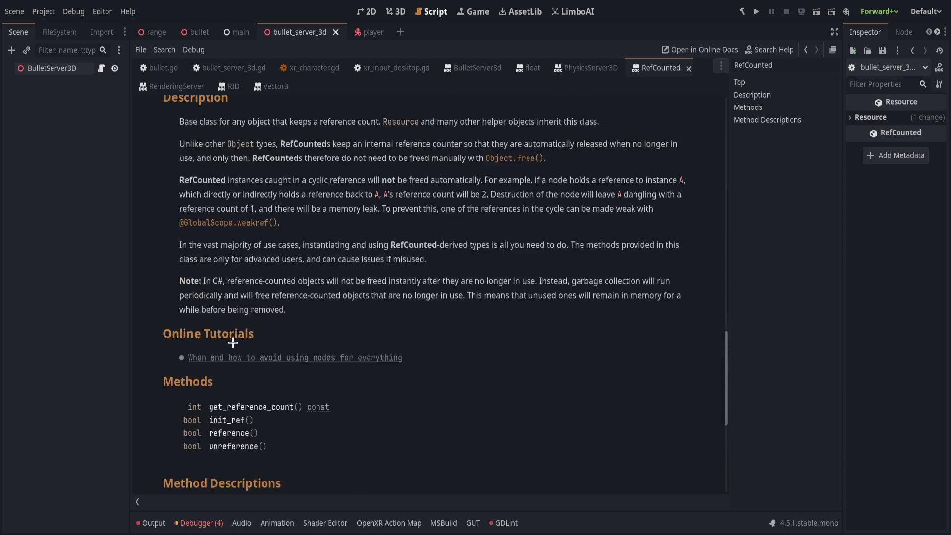
{"action": "scroll", "coordinate": [234, 347], "scroll_direction": "up", "scroll_amount": 10}
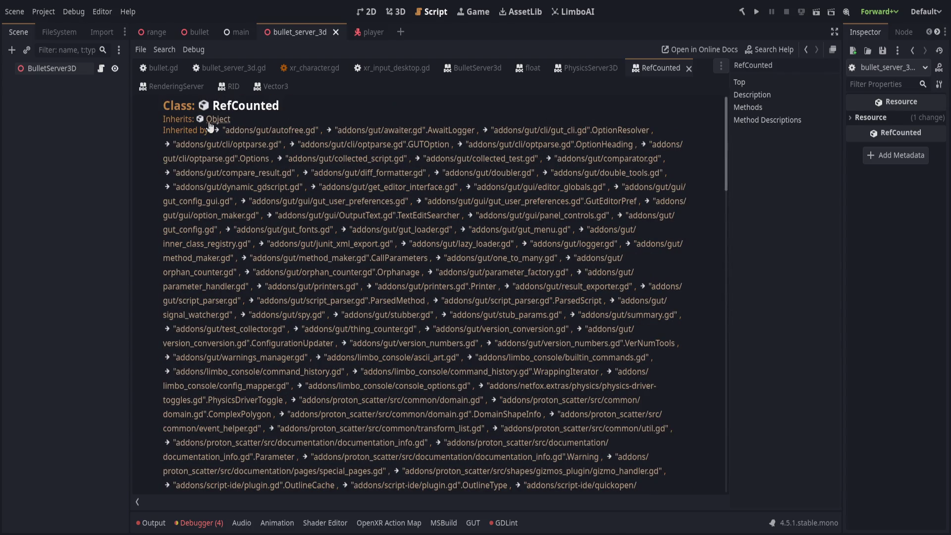
Open the parent Object class reference and jump to its Signals section
{"action": "left_click", "coordinate": [218, 119]}
{"action": "scroll", "coordinate": [236, 363], "scroll_direction": "down", "scroll_amount": 10}
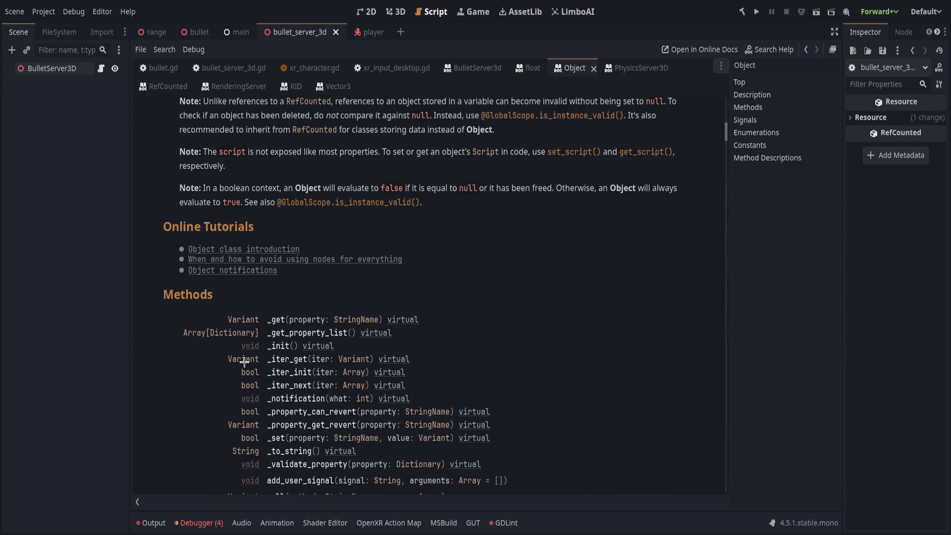
{"action": "scroll", "coordinate": [236, 363], "scroll_direction": "down", "scroll_amount": 10}
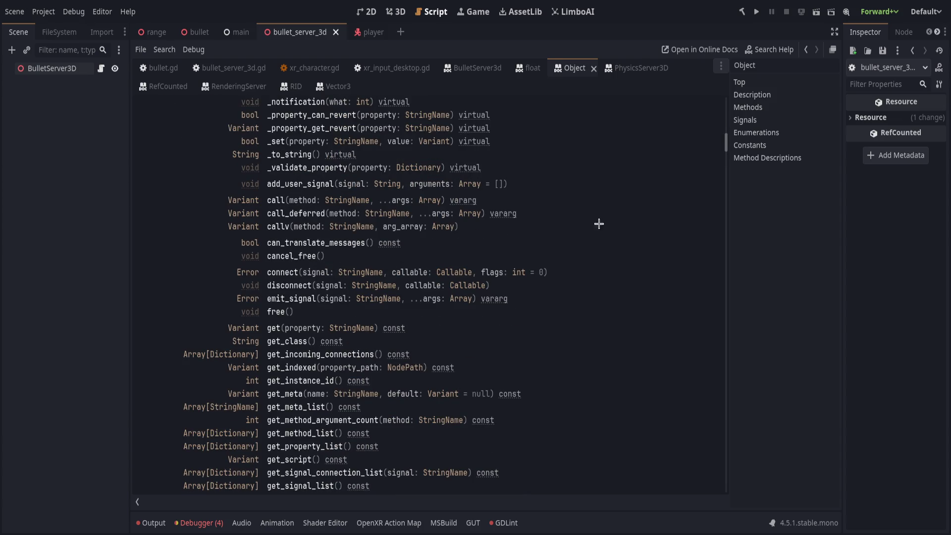
{"action": "left_click", "coordinate": [764, 120]}
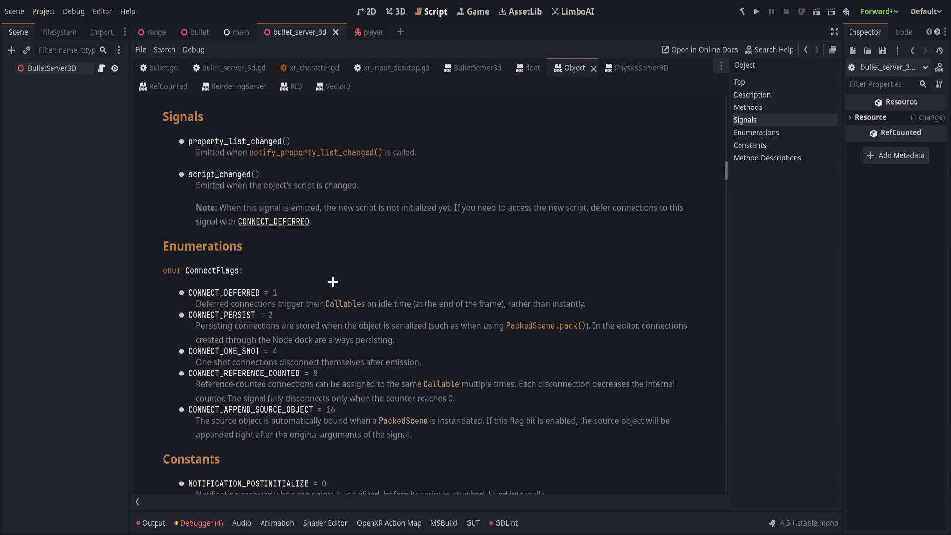
{"action": "scroll", "coordinate": [333, 282], "scroll_direction": "down", "scroll_amount": 5}
{"action": "scroll", "coordinate": [331, 278], "scroll_direction": "down", "scroll_amount": 3}
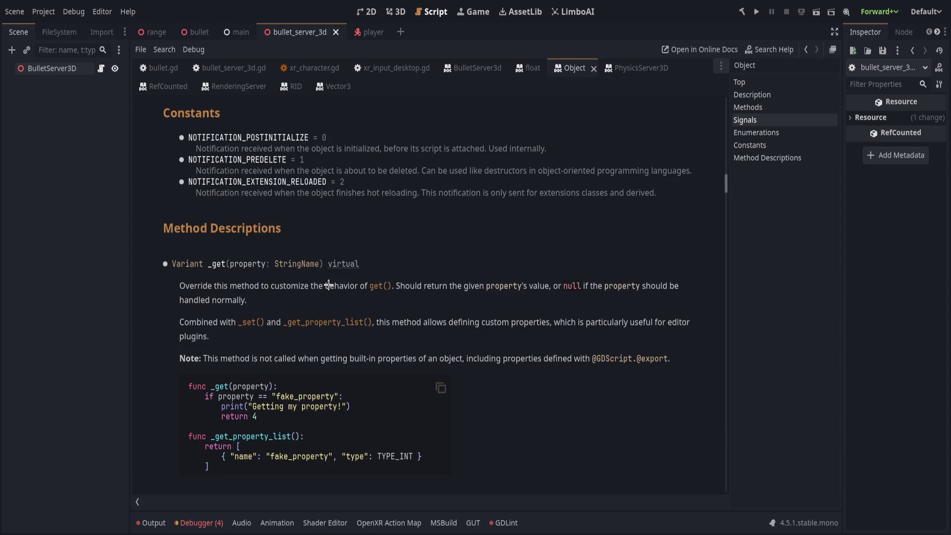
Read through Object's signals, then return to bullet_server_3d.gd at the MyBullet class
{"action": "scroll", "coordinate": [329, 285], "scroll_direction": "down", "scroll_amount": 5}
{"action": "scroll", "coordinate": [328, 284], "scroll_direction": "down", "scroll_amount": 5}
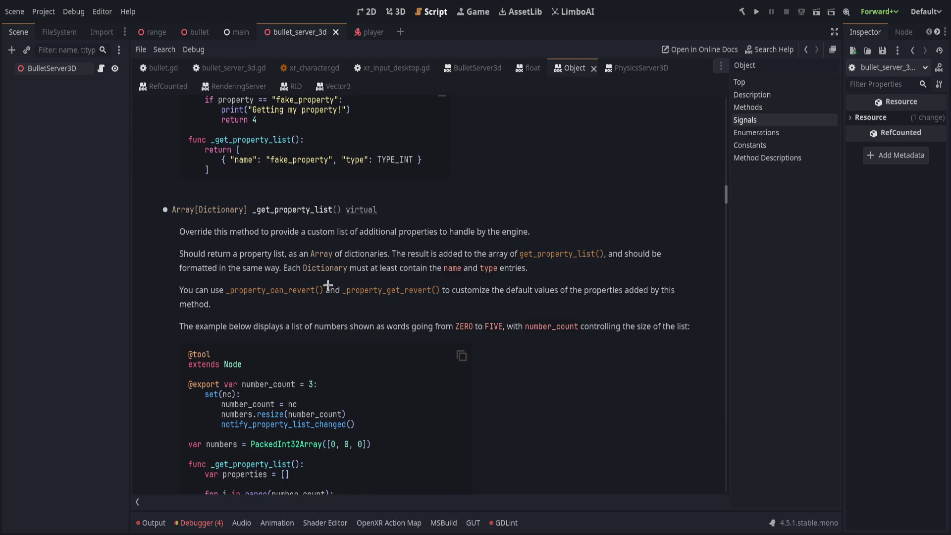
{"action": "scroll", "coordinate": [328, 285], "scroll_direction": "down", "scroll_amount": 6}
{"action": "scroll", "coordinate": [328, 285], "scroll_direction": "down", "scroll_amount": 10}
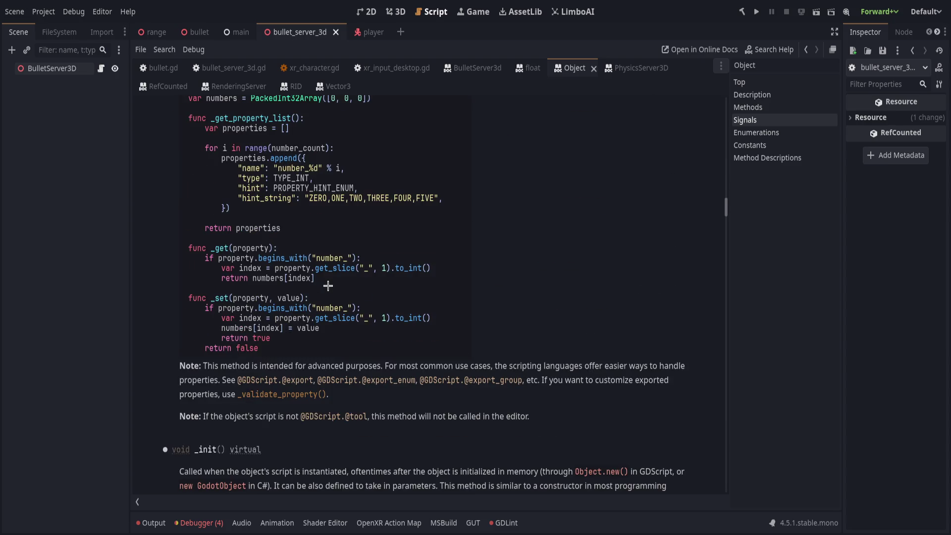
{"action": "scroll", "coordinate": [327, 286], "scroll_direction": "down", "scroll_amount": 8}
{"action": "scroll", "coordinate": [332, 292], "scroll_direction": "up", "scroll_amount": 20}
{"action": "scroll", "coordinate": [335, 295], "scroll_direction": "up", "scroll_amount": 20}
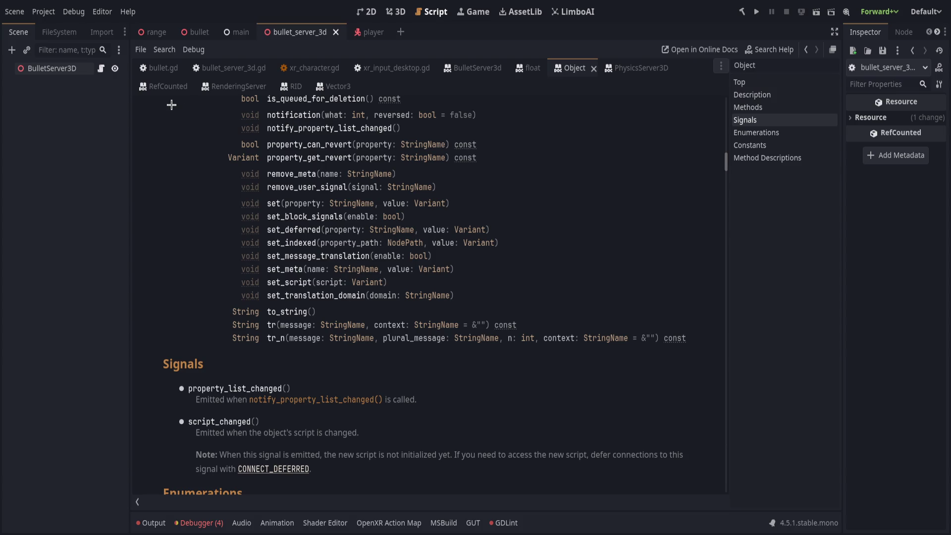
{"action": "left_click", "coordinate": [213, 68]}
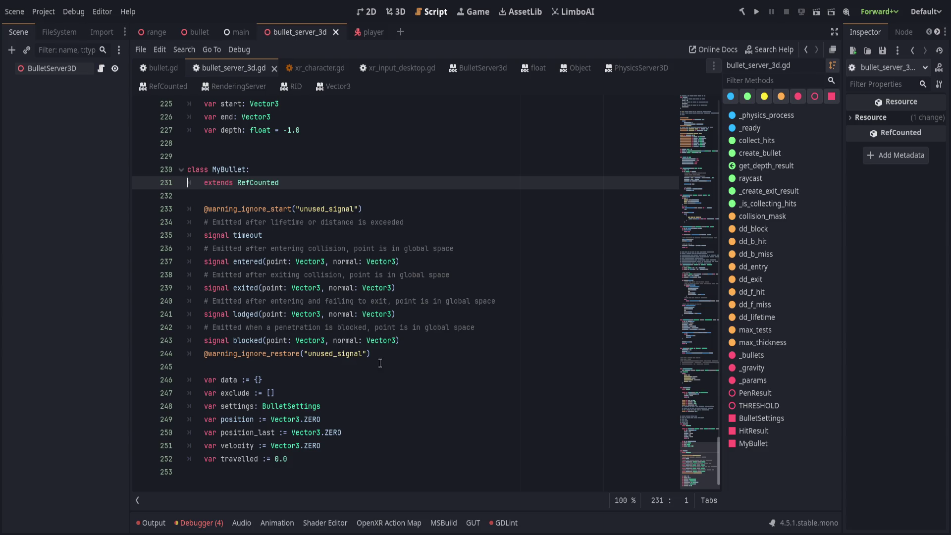
On line 158 of the timeout callback, replace new.free() with new.unreference() via autocomplete
{"action": "scroll", "coordinate": [315, 394], "scroll_direction": "up", "scroll_amount": 20}
{"action": "scroll", "coordinate": [315, 395], "scroll_direction": "up", "scroll_amount": 5}
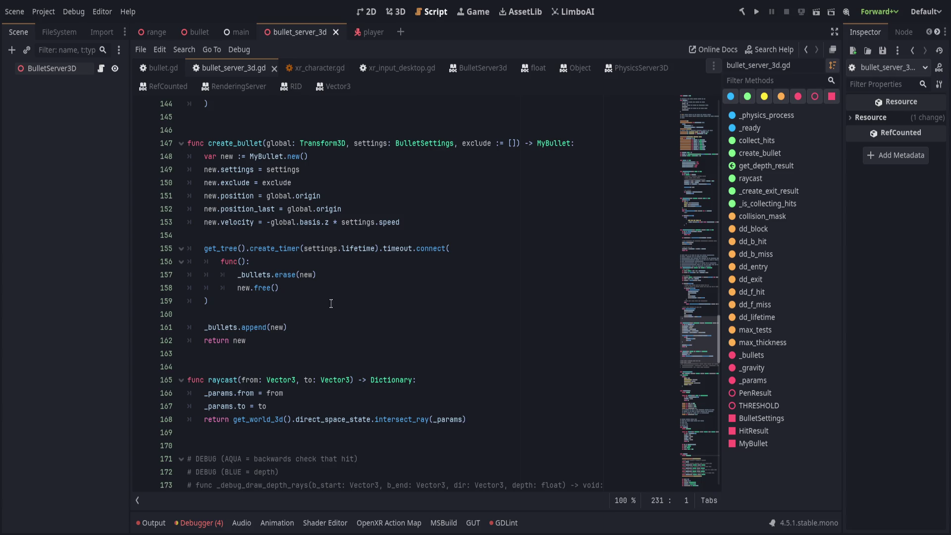
{"action": "left_click", "coordinate": [347, 276]}
{"action": "left_click", "coordinate": [382, 283]}
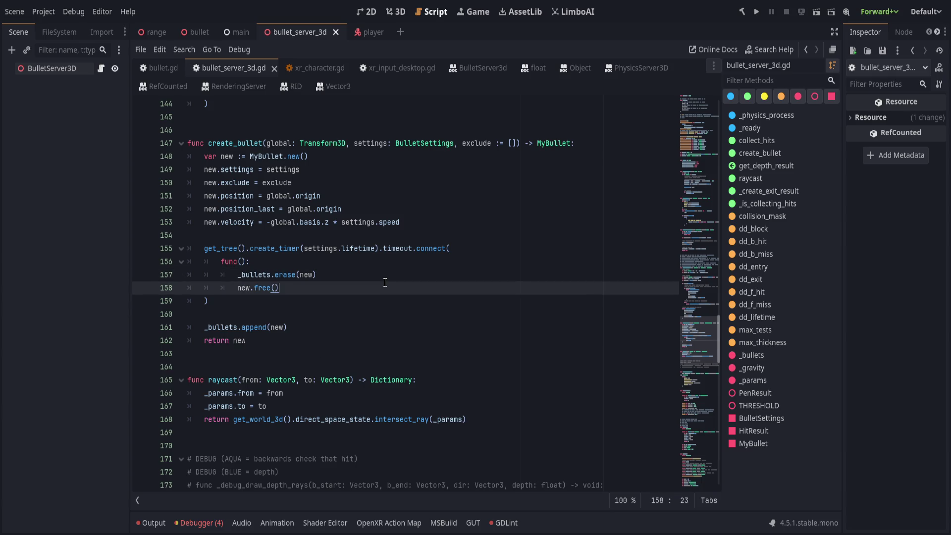
{"action": "key", "text": "shift+Home"}
{"action": "key", "text": "shift+Up"}
{"action": "key", "text": "Down"}
{"action": "key", "text": "shift+Home"}
{"action": "type", "text": "new"}
{"action": "type", "text": ".un"}
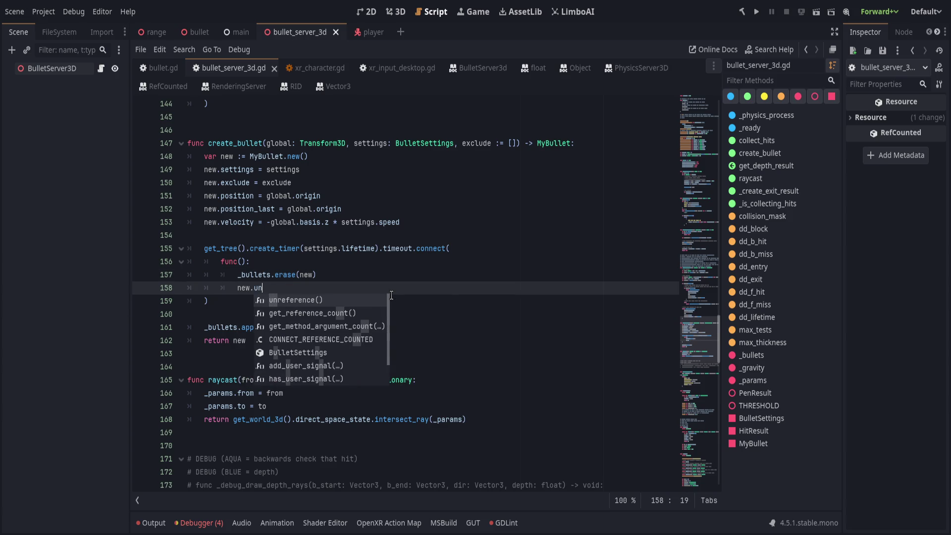
{"action": "key", "text": "Return"}
Make it 'if new.unreference():' with an indented new.free() body, save, and view lint problems
{"action": "key", "text": "Home"}
{"action": "type", "text": "if"}
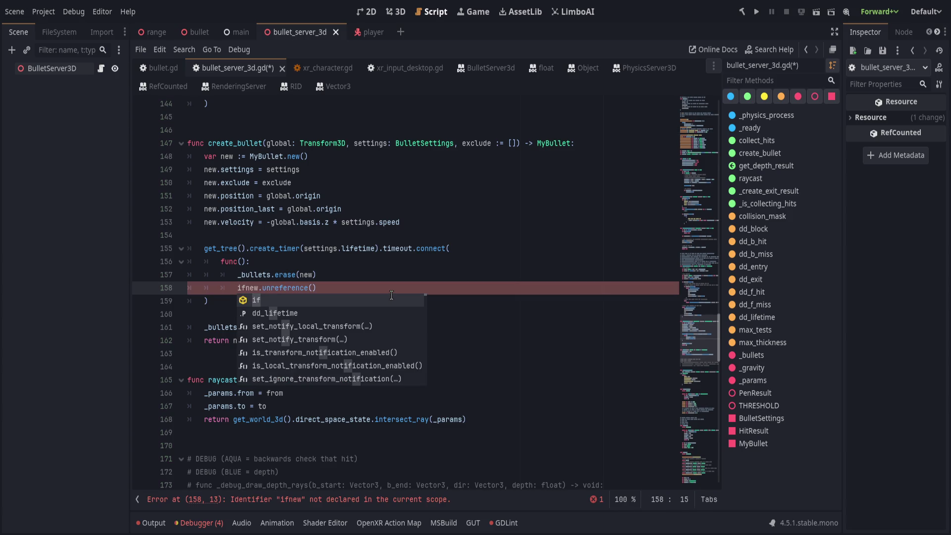
{"action": "key", "text": "End"}
{"action": "type", "text": ":"}
{"action": "key", "text": "Return"}
{"action": "type", "text": "new.free"}
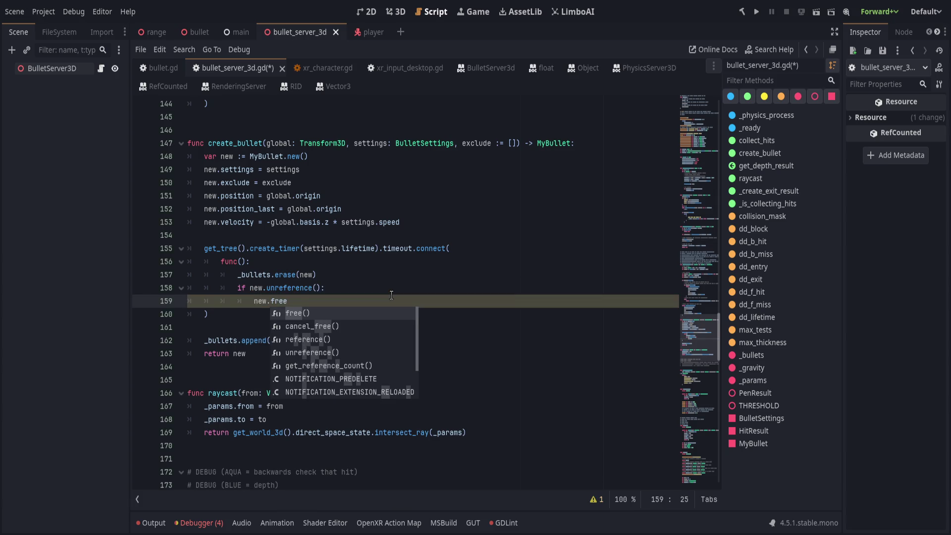
{"action": "key", "text": "Return"}
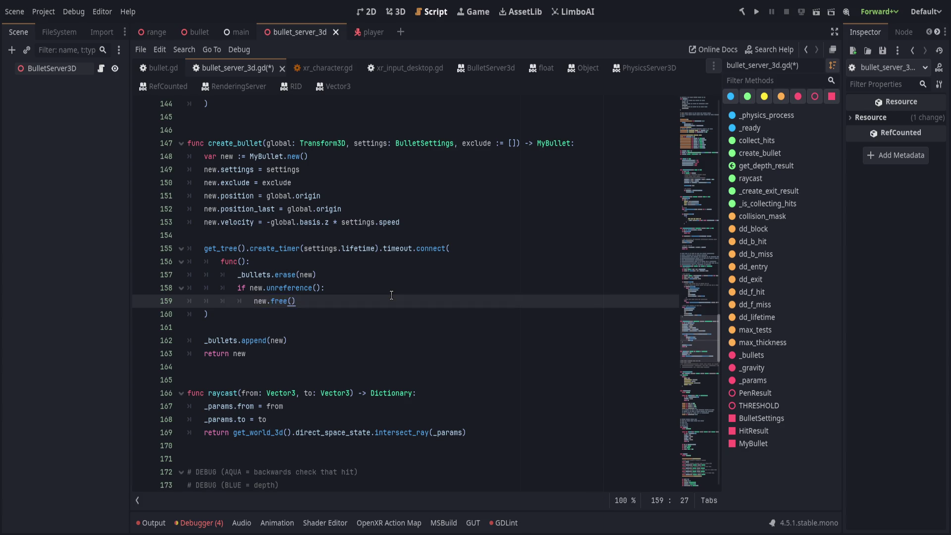
{"action": "key", "text": "ctrl+s"}
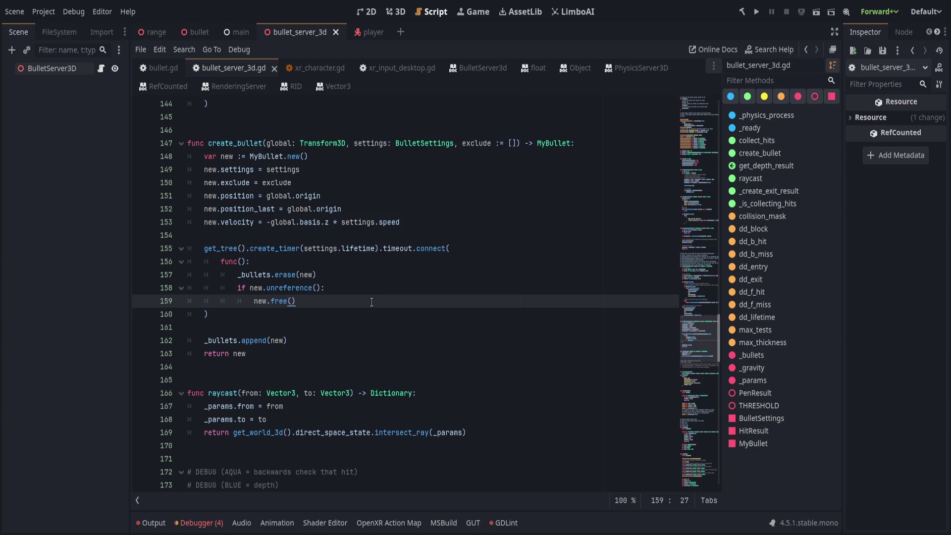
{"action": "left_click", "coordinate": [365, 317]}
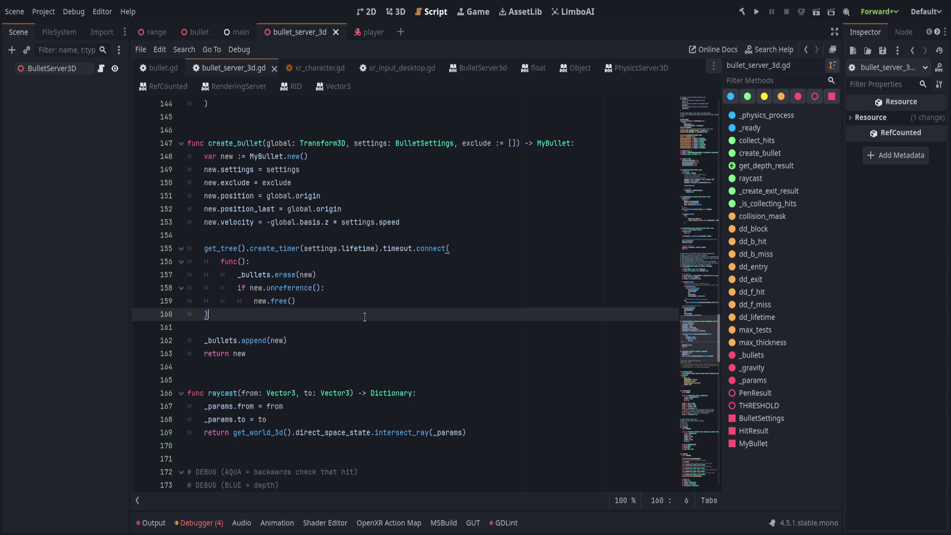
{"action": "left_click", "coordinate": [505, 522]}
Jump from the GDLint list to the line 199 problem in BulletSettings
{"action": "scroll", "coordinate": [331, 455], "scroll_direction": "down", "scroll_amount": 2}
{"action": "scroll", "coordinate": [332, 456], "scroll_direction": "up", "scroll_amount": 3}
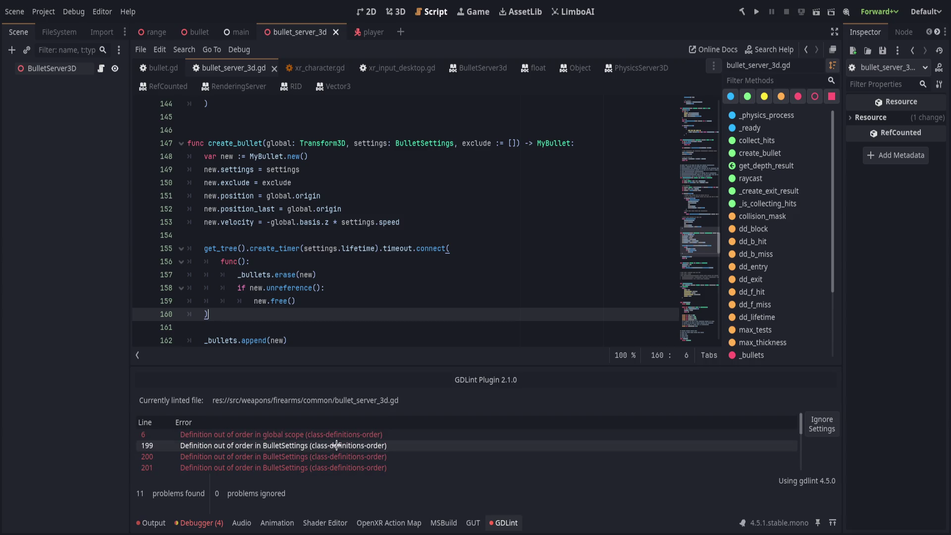
{"action": "left_click", "coordinate": [337, 445]}
{"action": "double_click", "coordinate": [337, 444]}
{"action": "left_click", "coordinate": [365, 328]}
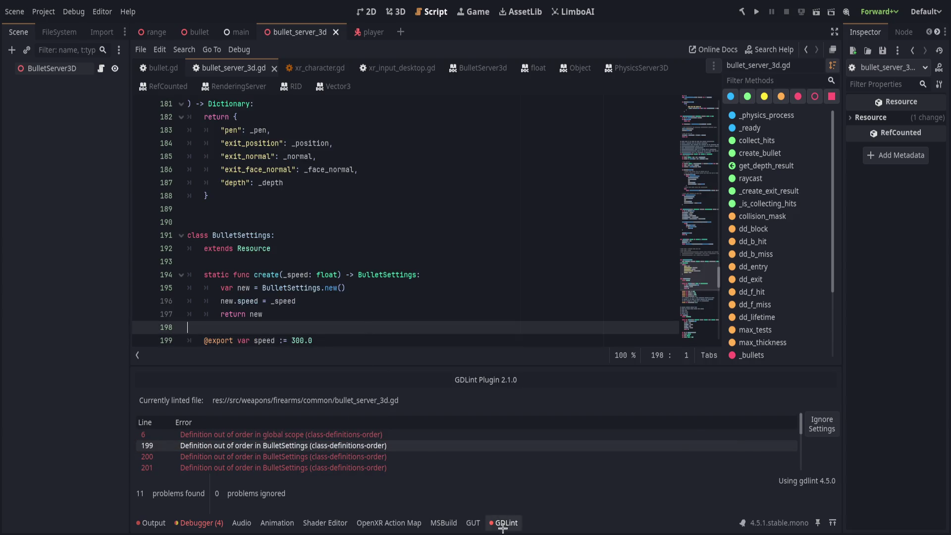
{"action": "left_click", "coordinate": [505, 523]}
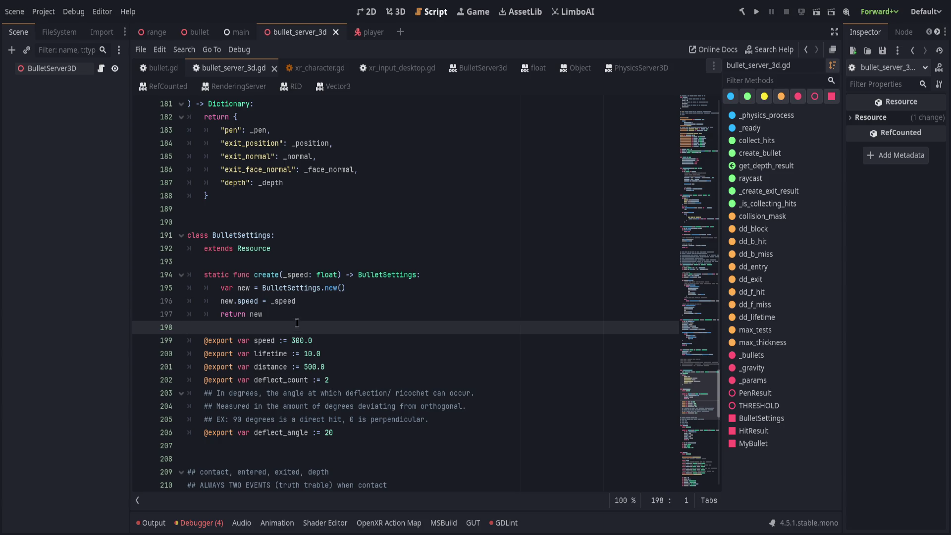
{"action": "left_click_drag", "start_coordinate": [297, 317], "coordinate": [252, 264]}
{"action": "key", "text": "alt+Down"}
{"action": "key", "text": "alt+Down"}
{"action": "key", "text": "alt+Down"}
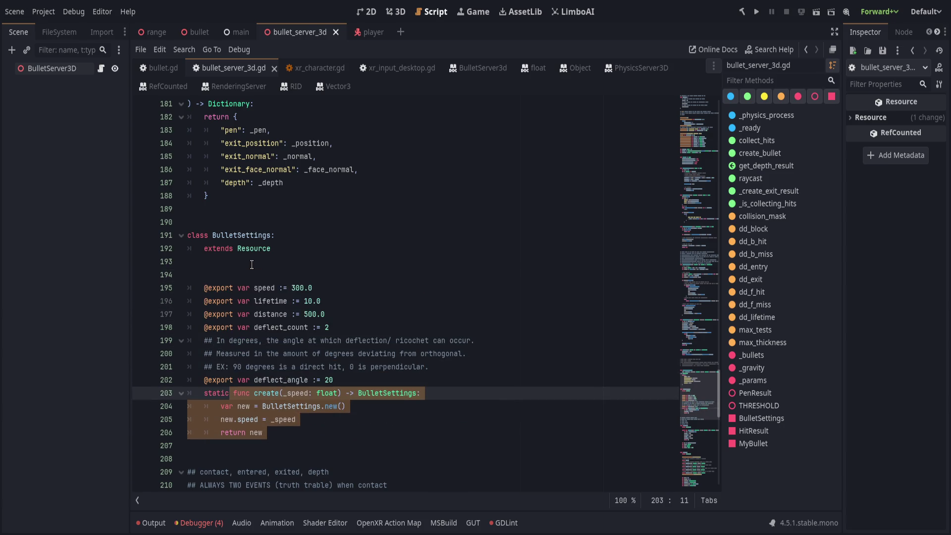
{"action": "key", "text": "Up"}
{"action": "key", "text": "End"}
{"action": "key", "text": "Return"}
{"action": "key", "text": "ctrl+s"}
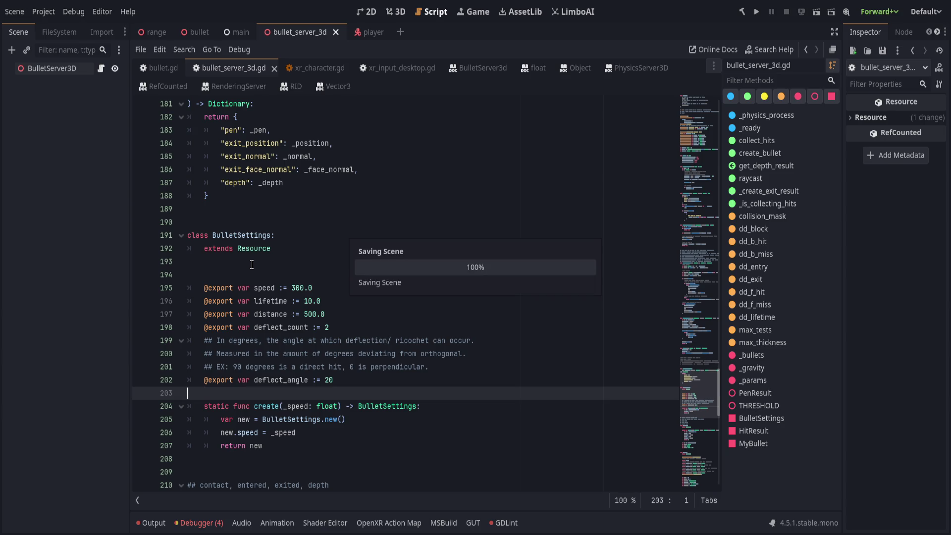
Delete the stray blank line after extends Resource, save, and go to the line 6 class-order error
{"action": "left_click", "coordinate": [274, 271]}
{"action": "key", "text": "Delete"}
{"action": "key", "text": "ctrl+s"}
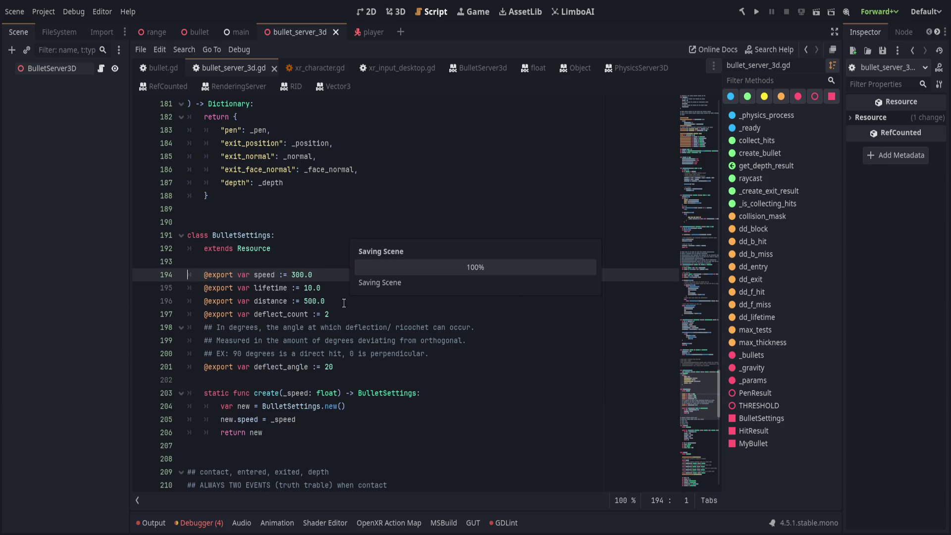
{"action": "left_click", "coordinate": [503, 523]}
{"action": "double_click", "coordinate": [297, 434]}
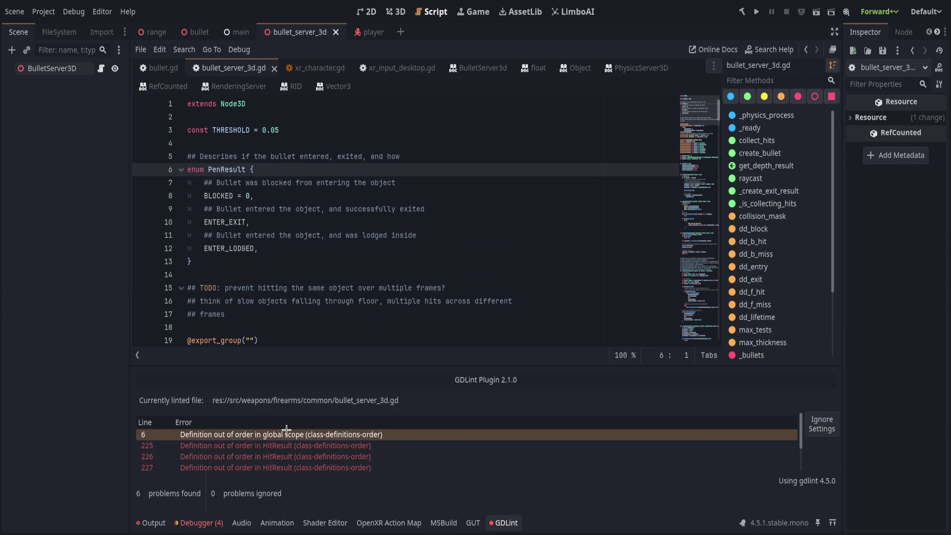
Select the PenResult comment and enum block and paste it below the exported color variables; save
{"action": "scroll", "coordinate": [321, 329], "scroll_direction": "down", "scroll_amount": 2}
{"action": "scroll", "coordinate": [321, 329], "scroll_direction": "up", "scroll_amount": 2}
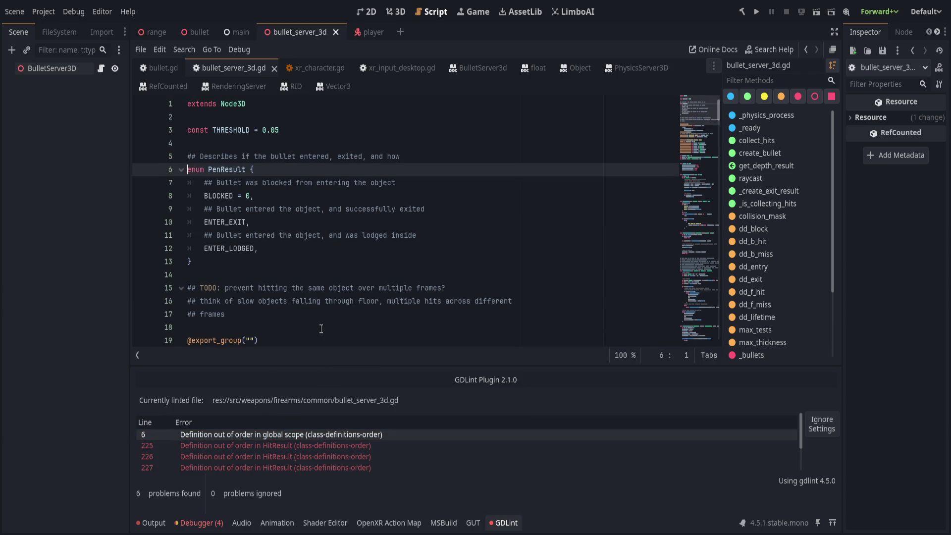
{"action": "left_click", "coordinate": [238, 268]}
{"action": "key", "text": "shift+Up"}
{"action": "key", "text": "shift+Up"}
{"action": "key", "text": "shift+Up"}
{"action": "key", "text": "ctrl+c"}
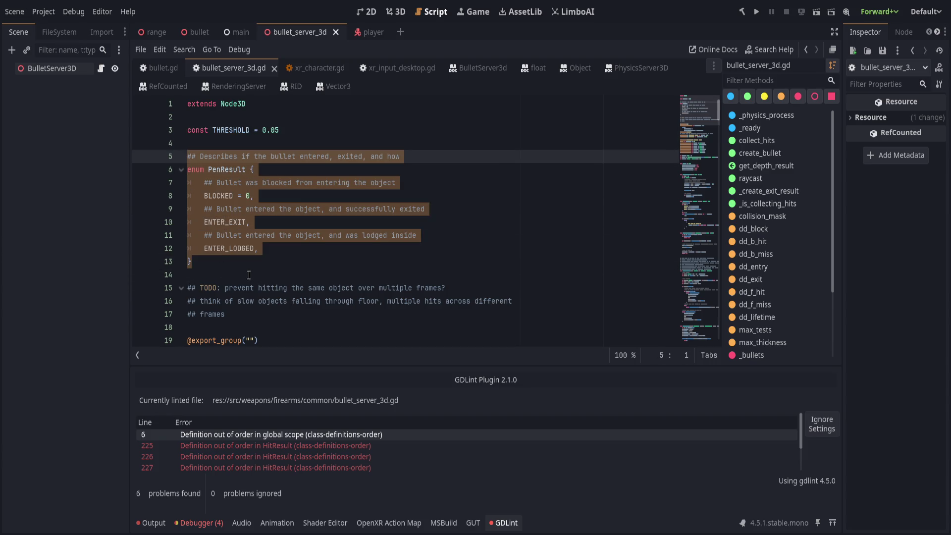
{"action": "scroll", "coordinate": [325, 301], "scroll_direction": "down", "scroll_amount": 5}
{"action": "scroll", "coordinate": [317, 278], "scroll_direction": "up", "scroll_amount": 5}
{"action": "scroll", "coordinate": [299, 242], "scroll_direction": "down", "scroll_amount": 7}
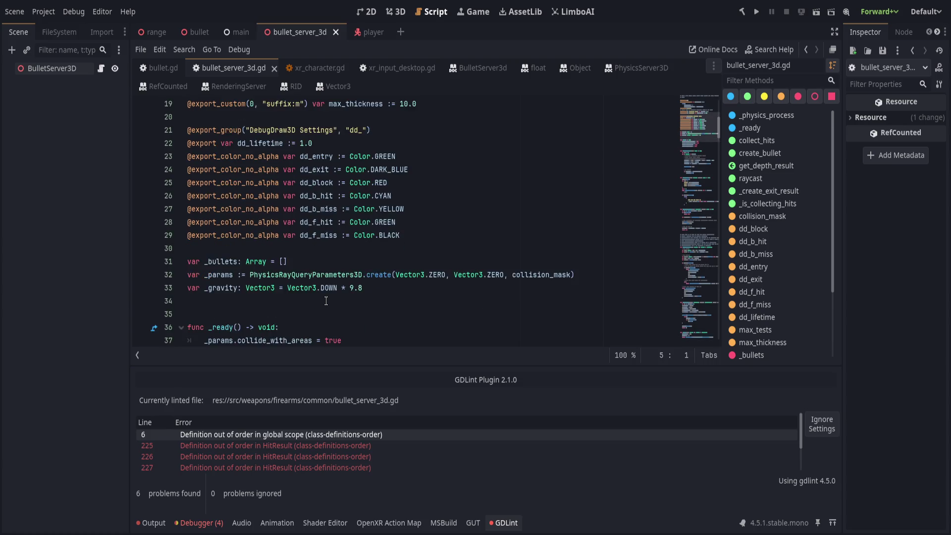
{"action": "left_click", "coordinate": [298, 209]}
{"action": "key", "text": "Return"}
{"action": "key", "text": "ctrl+v"}
{"action": "key", "text": "ctrl+s"}
Place the PenResult enum directly after extends Node3D, above THRESHOLD, save, and go to the HitResult error
{"action": "left_click", "coordinate": [281, 434]}
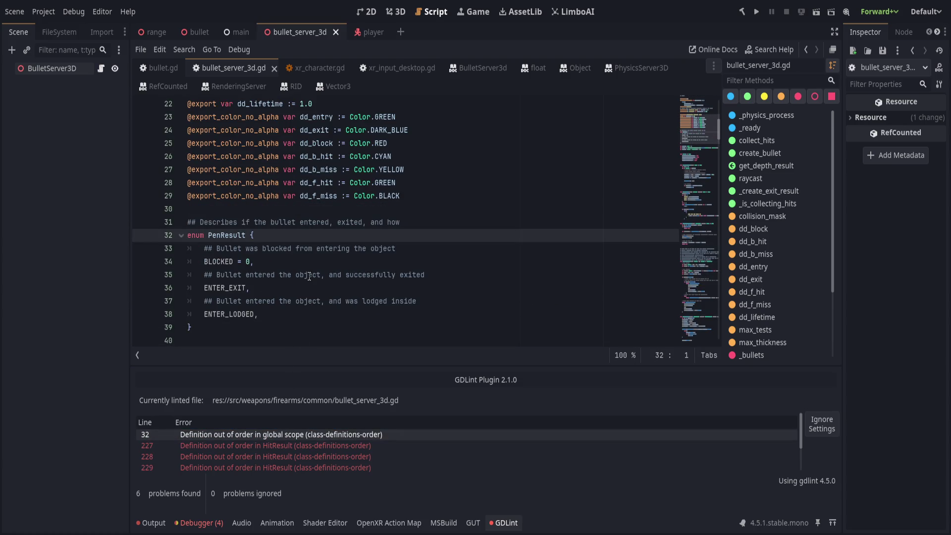
{"action": "scroll", "coordinate": [254, 280], "scroll_direction": "down", "scroll_amount": 1}
{"action": "mouse_move", "coordinate": [254, 281]}
{"action": "left_mouse_down"}
{"action": "mouse_move", "coordinate": [223, 211]}
{"action": "mouse_move", "coordinate": [188, 171]}
{"action": "left_mouse_up"}
{"action": "scroll", "coordinate": [277, 148], "scroll_direction": "up", "scroll_amount": 8}
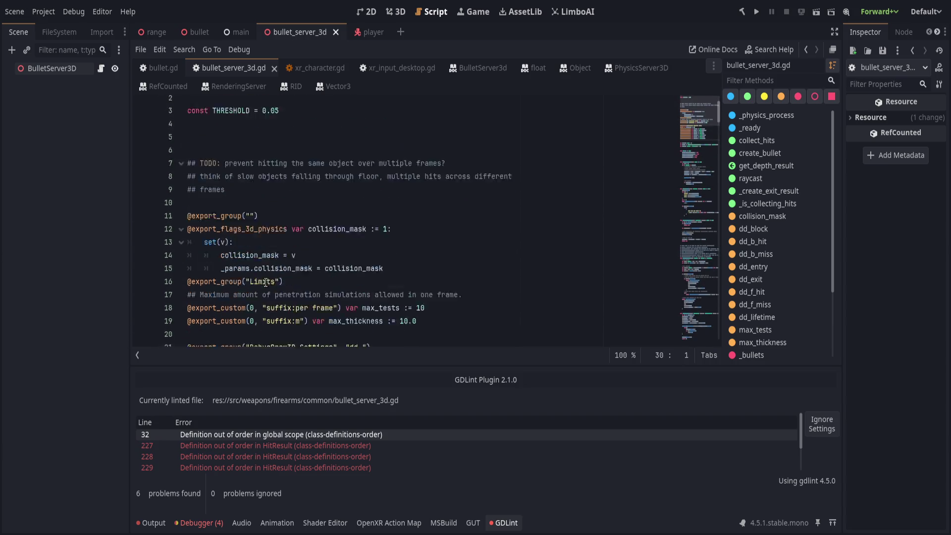
{"action": "left_click", "coordinate": [281, 122]}
{"action": "key", "text": "ctrl+v"}
{"action": "key", "text": "ctrl+s"}
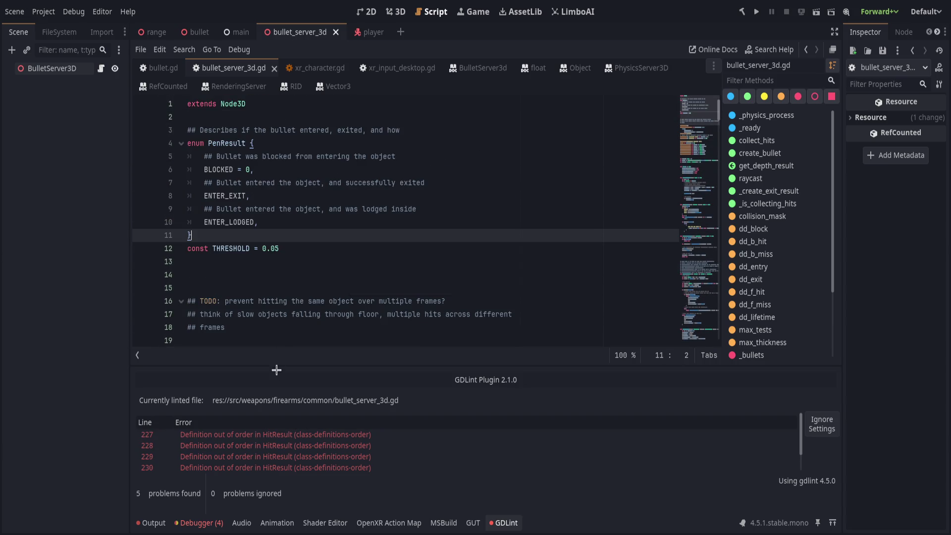
{"action": "key", "text": "Return"}
{"action": "left_click", "coordinate": [277, 434]}
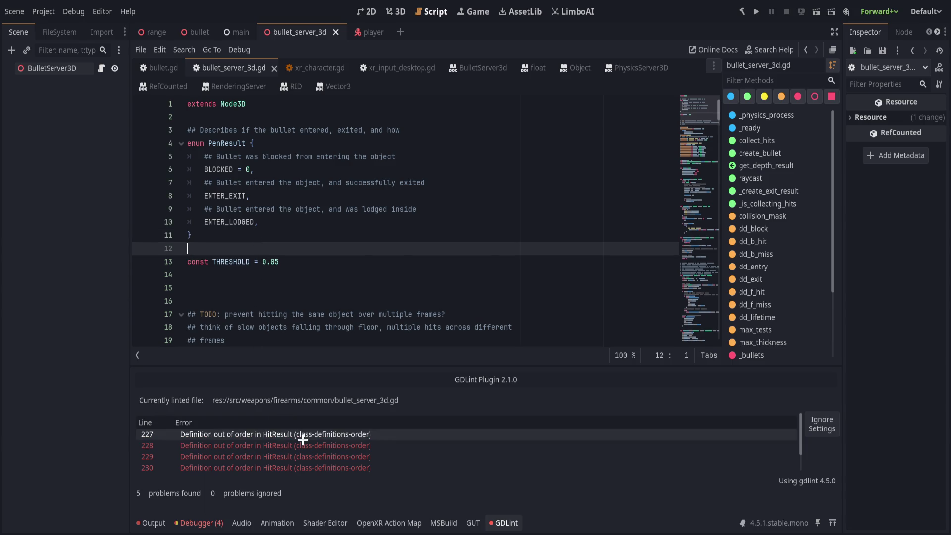
{"action": "scroll", "coordinate": [308, 333], "scroll_direction": "down", "scroll_amount": 3}
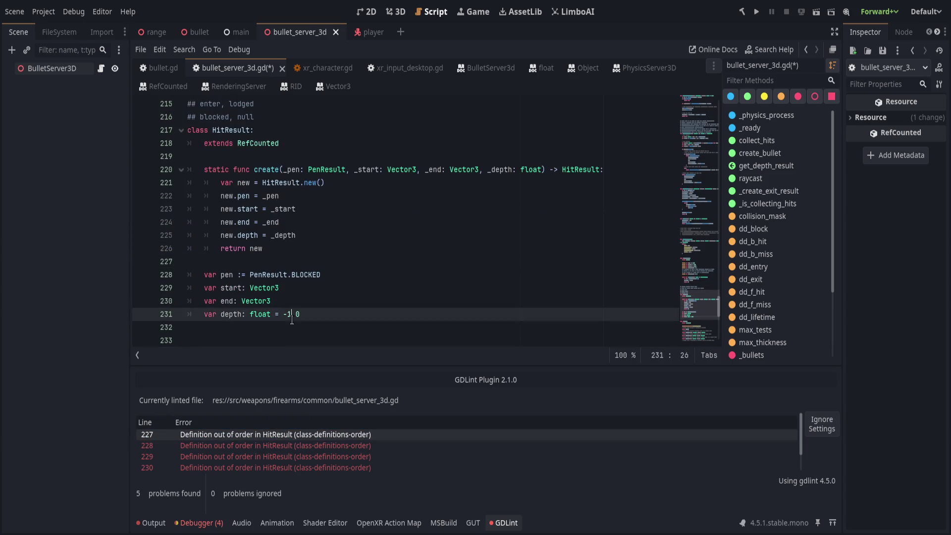
Move HitResult's var fields above its static create function and save
{"action": "left_click_drag", "start_coordinate": [297, 314], "coordinate": [281, 268]}
{"action": "key", "text": "alt+Up"}
{"action": "key", "text": "alt+Up"}
{"action": "key", "text": "alt+Up"}
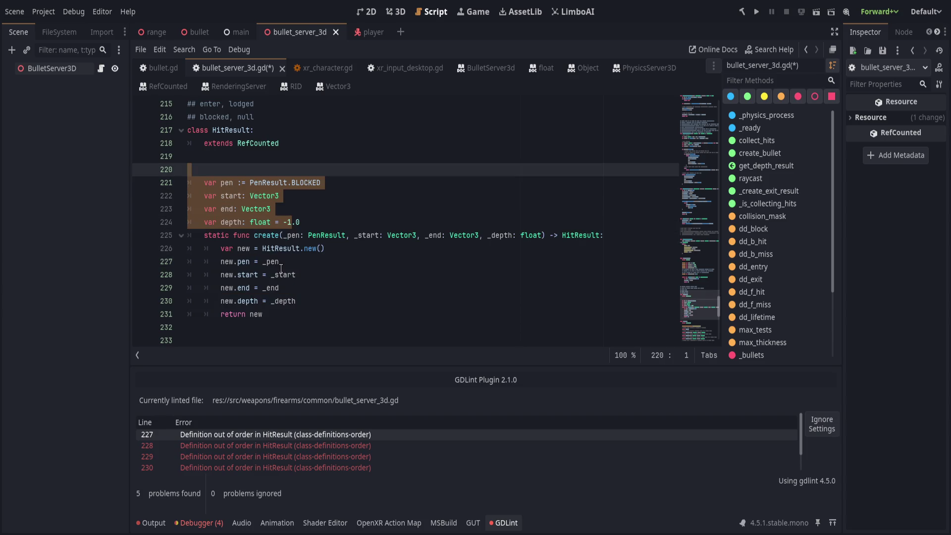
{"action": "key", "text": "alt+Up"}
{"action": "key", "text": "ctrl+s"}
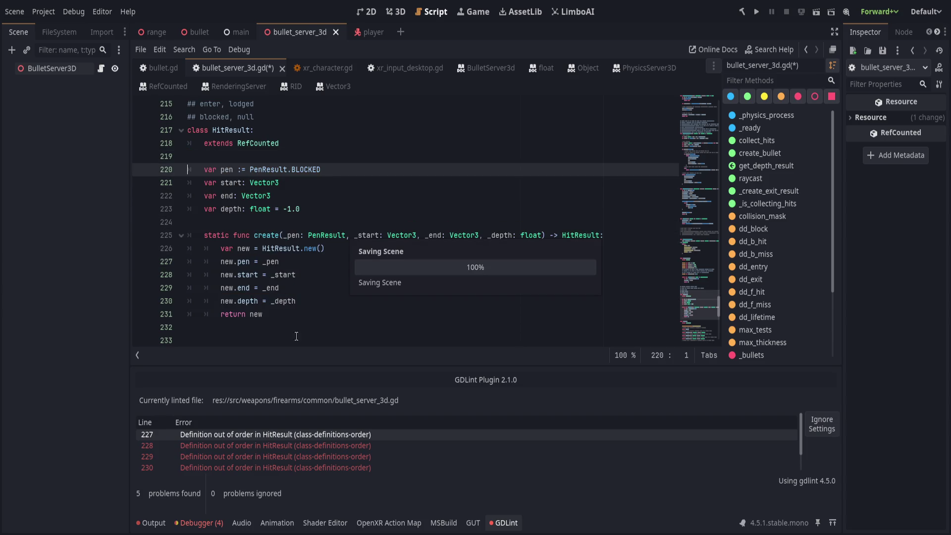
Delete the unnecessary else at line 137 and dedent the comment and ENTER_LODGED return
{"action": "left_click", "coordinate": [284, 434]}
{"action": "scroll", "coordinate": [305, 290], "scroll_direction": "up", "scroll_amount": 4}
{"action": "left_click", "coordinate": [288, 257]}
{"action": "key", "text": "ctrl+shift+k"}
{"action": "key", "text": "shift+Tab"}
{"action": "left_click_drag", "start_coordinate": [251, 247], "coordinate": [274, 261]}
{"action": "key", "text": "shift+Tab"}
{"action": "scroll", "coordinate": [330, 286], "scroll_direction": "up", "scroll_amount": 2}
{"action": "scroll", "coordinate": [325, 283], "scroll_direction": "down", "scroll_amount": 1}
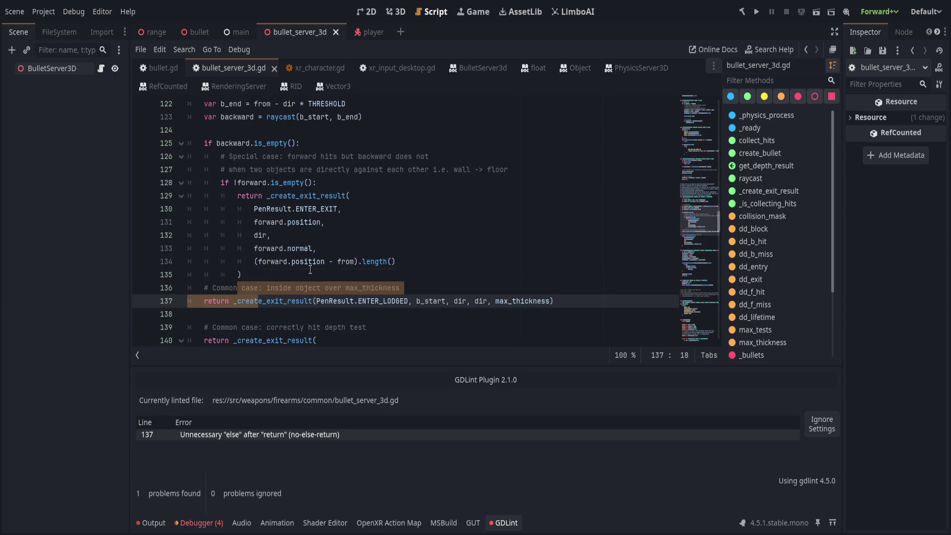
Correct the return's indentation, save with zero GDLint problems, and collapse the lint panel
{"action": "left_click", "coordinate": [317, 275]}
{"action": "scroll", "coordinate": [396, 288], "scroll_direction": "down", "scroll_amount": 2}
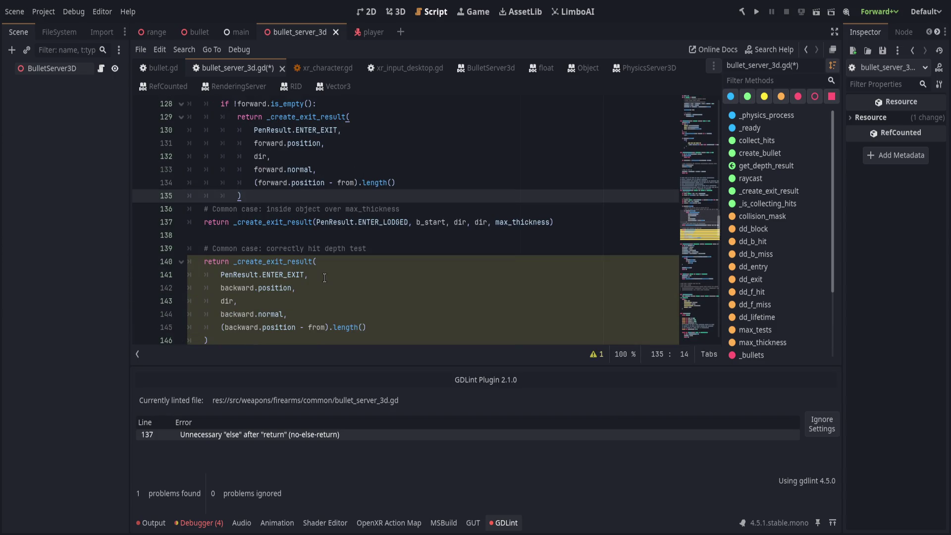
{"action": "scroll", "coordinate": [324, 277], "scroll_direction": "up", "scroll_amount": 2}
{"action": "key", "text": "ctrl+z"}
{"action": "key", "text": "ctrl+z"}
{"action": "key", "text": "ctrl+z"}
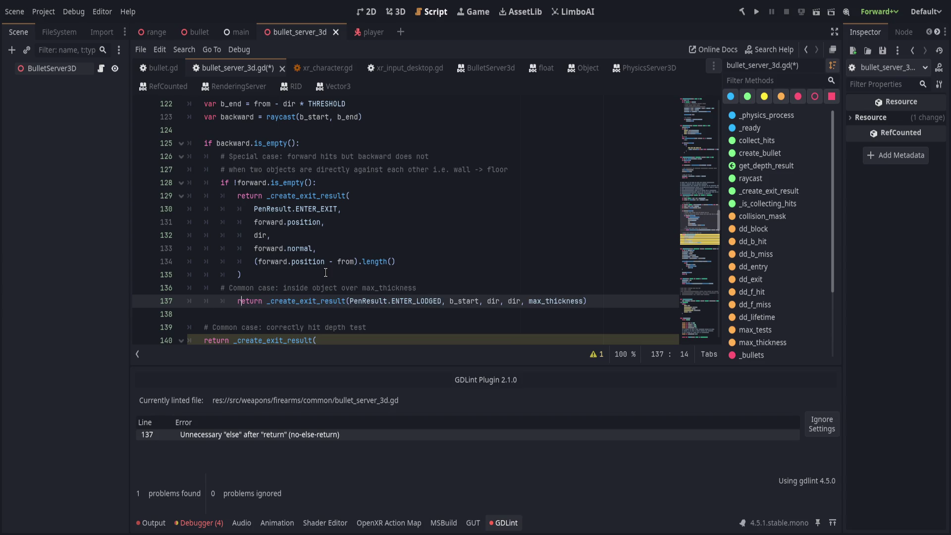
{"action": "key", "text": "ctrl+z"}
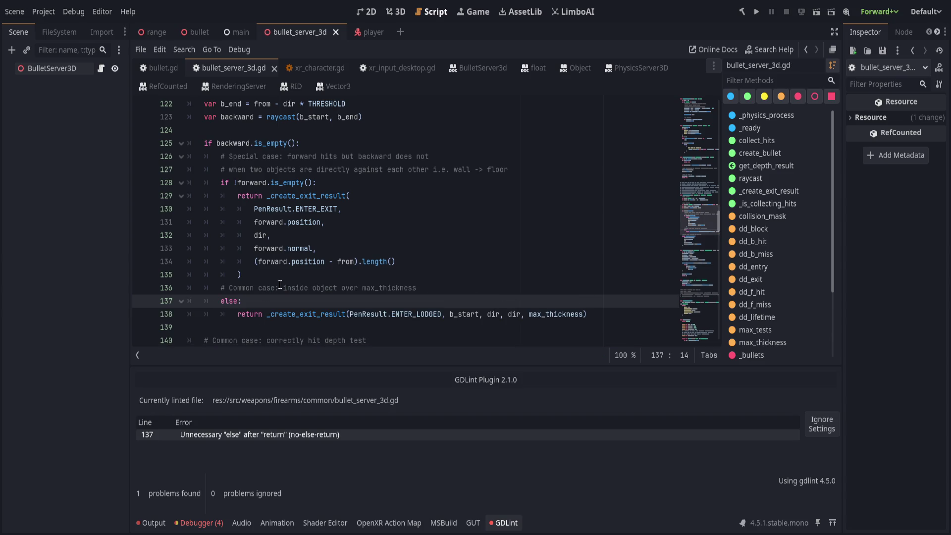
{"action": "key", "text": "ctrl+z"}
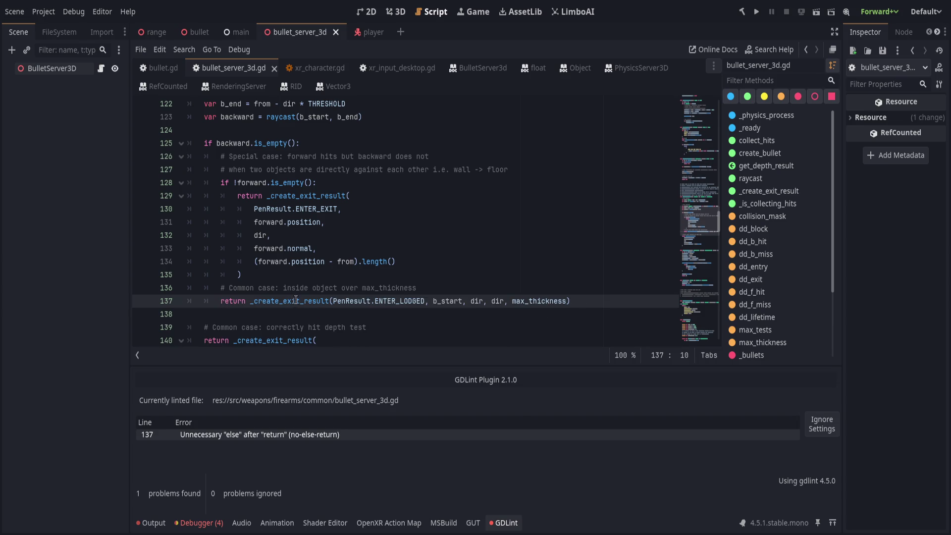
{"action": "key", "text": "ctrl+s"}
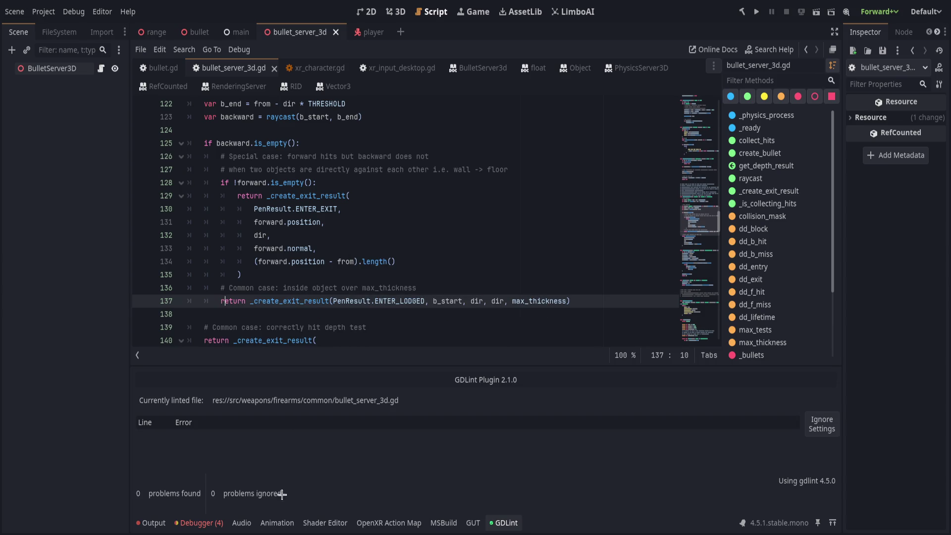
{"action": "left_click", "coordinate": [491, 524]}
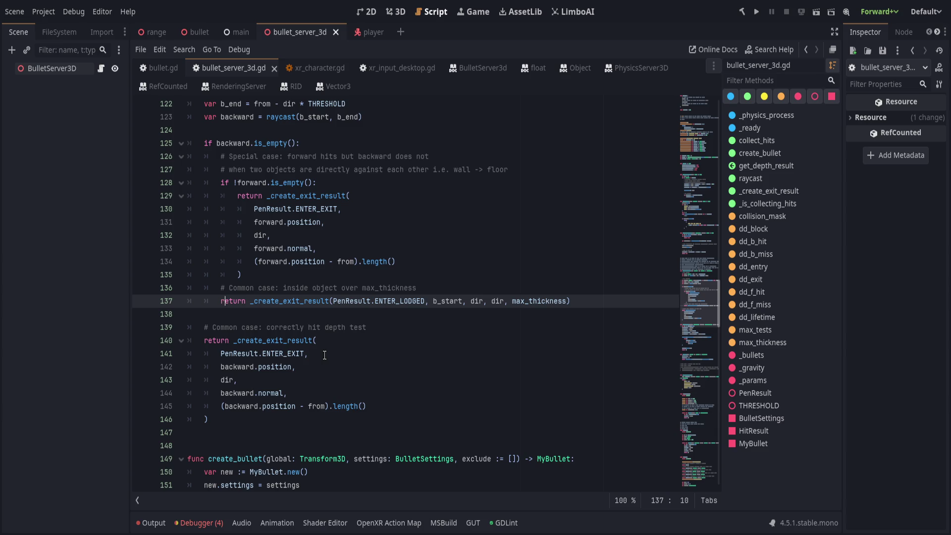
{"action": "left_click", "coordinate": [297, 379]}
{"action": "key", "text": "ctrl+s"}
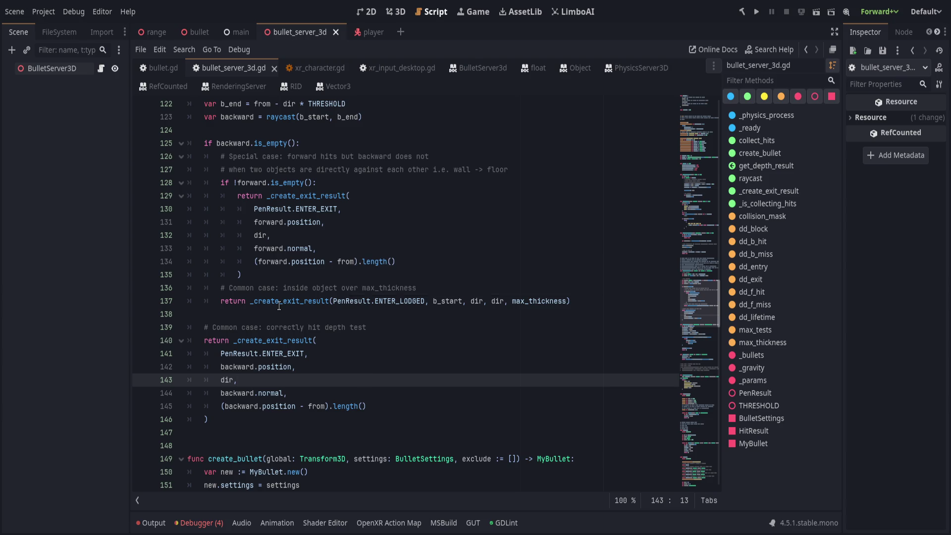
{"action": "left_click", "coordinate": [280, 314]}
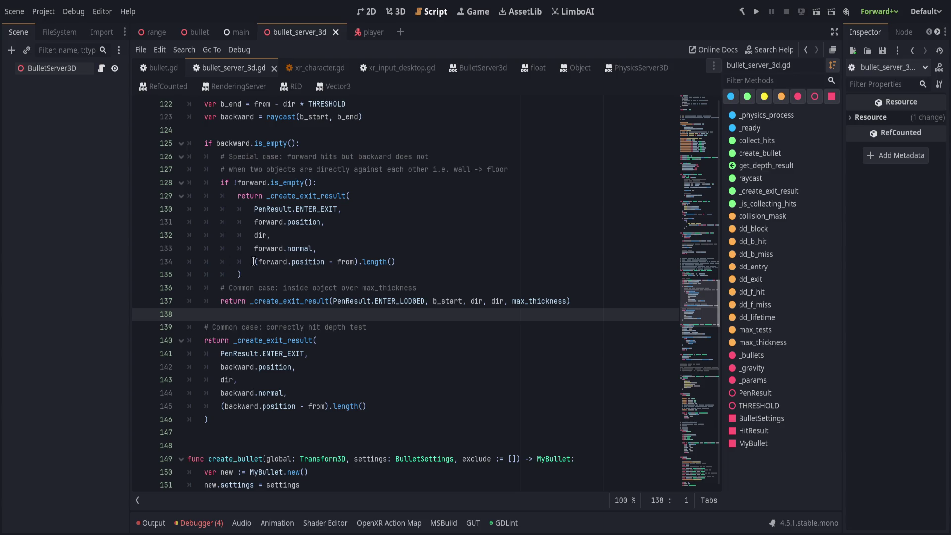
Save the work and place the caret on empty line 163 in create_bullet, before _bullets.append(new)
{"action": "left_click", "coordinate": [406, 332]}
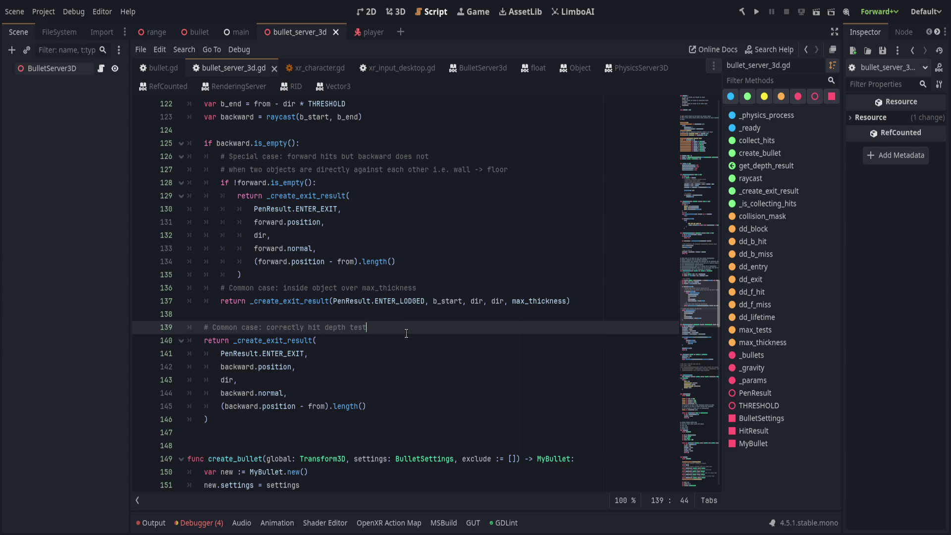
{"action": "key", "text": "Down"}
{"action": "key", "text": "Down"}
{"action": "key", "text": "Down"}
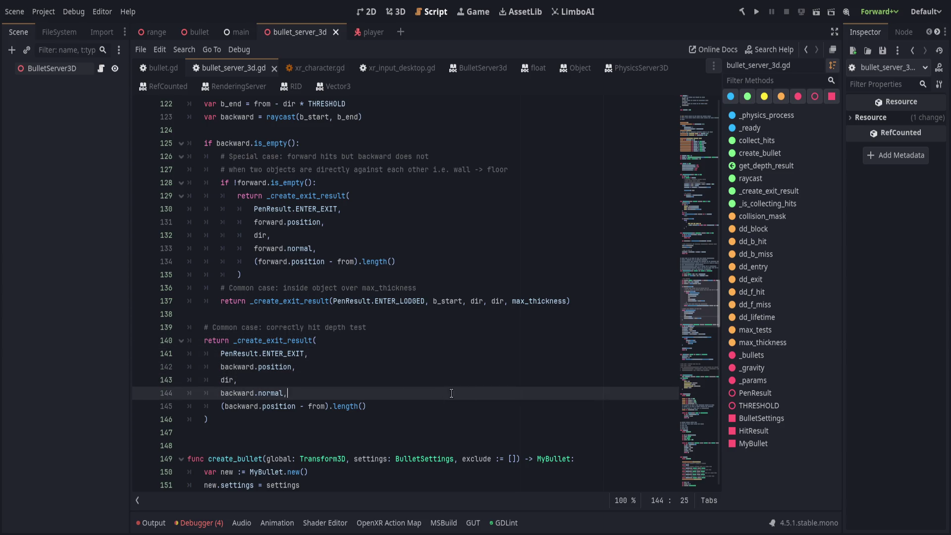
{"action": "key", "text": "Down"}
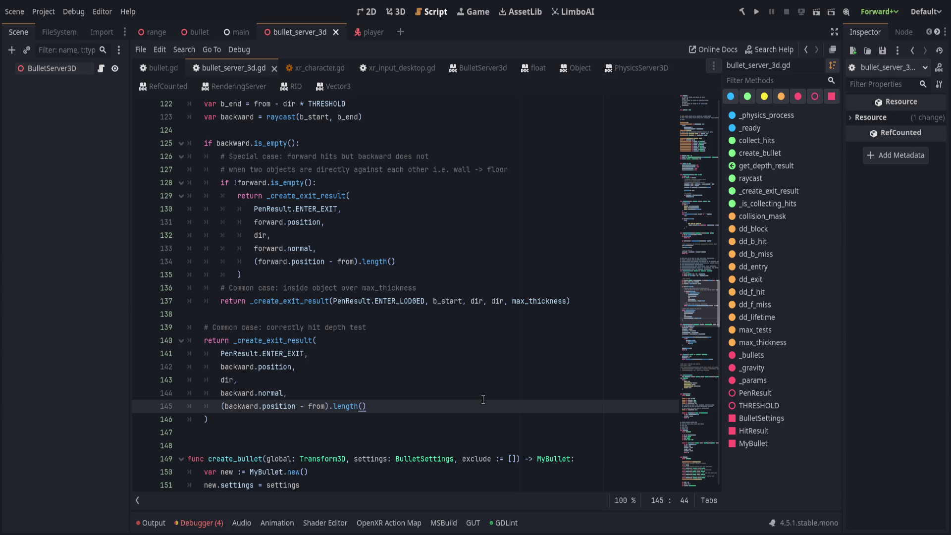
{"action": "key", "text": "ctrl+s"}
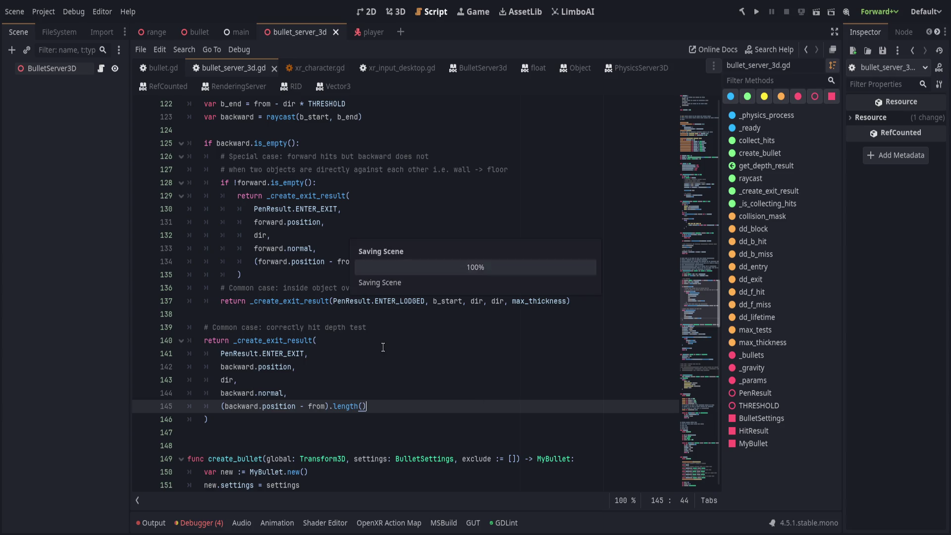
{"action": "scroll", "coordinate": [381, 352], "scroll_direction": "down", "scroll_amount": 4}
{"action": "scroll", "coordinate": [380, 351], "scroll_direction": "down", "scroll_amount": 3}
{"action": "left_click", "coordinate": [417, 341]}
{"action": "left_click", "coordinate": [429, 366]}
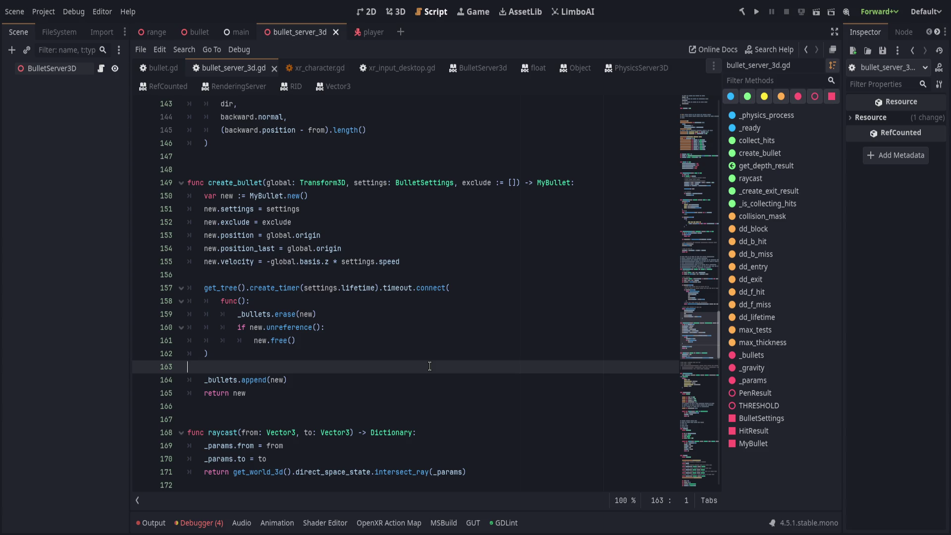
Review lines 160–161 of create_bullet and line 136, then save bullet_server_3d.gd
{"action": "left_click", "coordinate": [574, 329]}
{"action": "scroll", "coordinate": [562, 329], "scroll_direction": "up", "scroll_amount": 2}
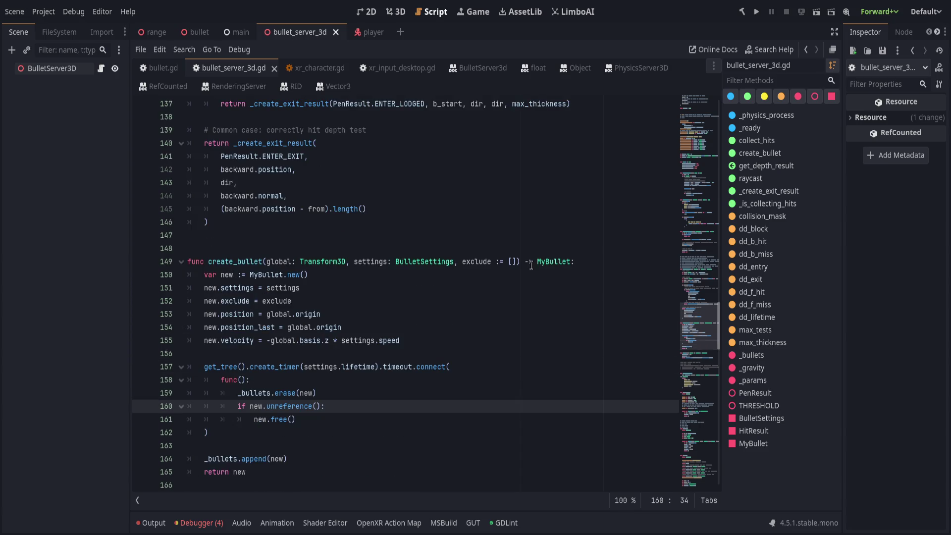
{"action": "key", "text": "Down"}
{"action": "scroll", "coordinate": [454, 369], "scroll_direction": "up", "scroll_amount": 7}
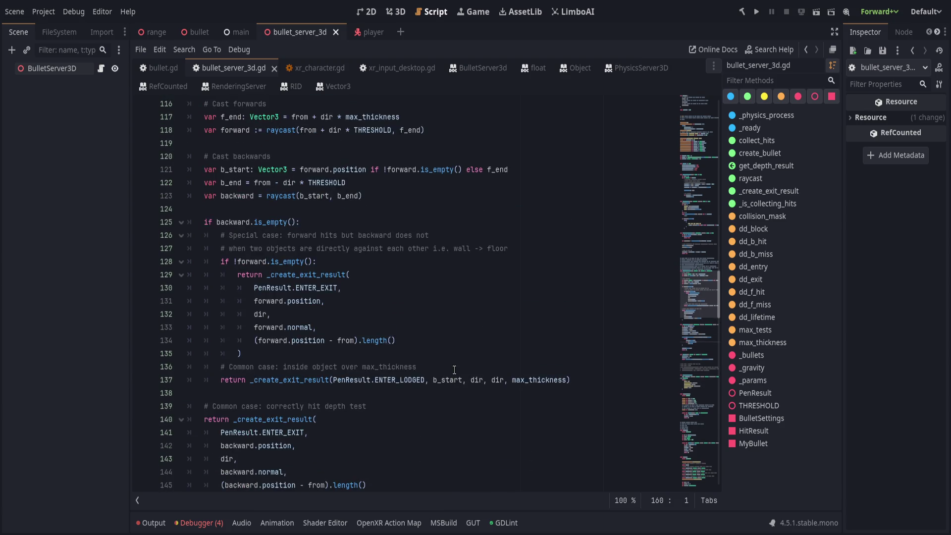
{"action": "left_click", "coordinate": [454, 369]}
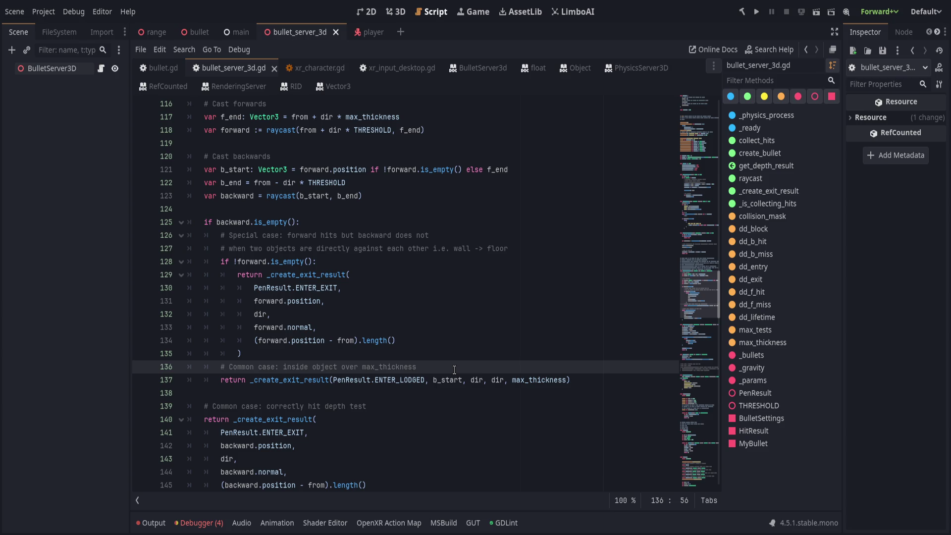
{"action": "key", "text": "ctrl+s"}
Inspect the depth_result line and the 'hits this frame' print in _physics_process
{"action": "scroll", "coordinate": [439, 367], "scroll_direction": "up", "scroll_amount": 5}
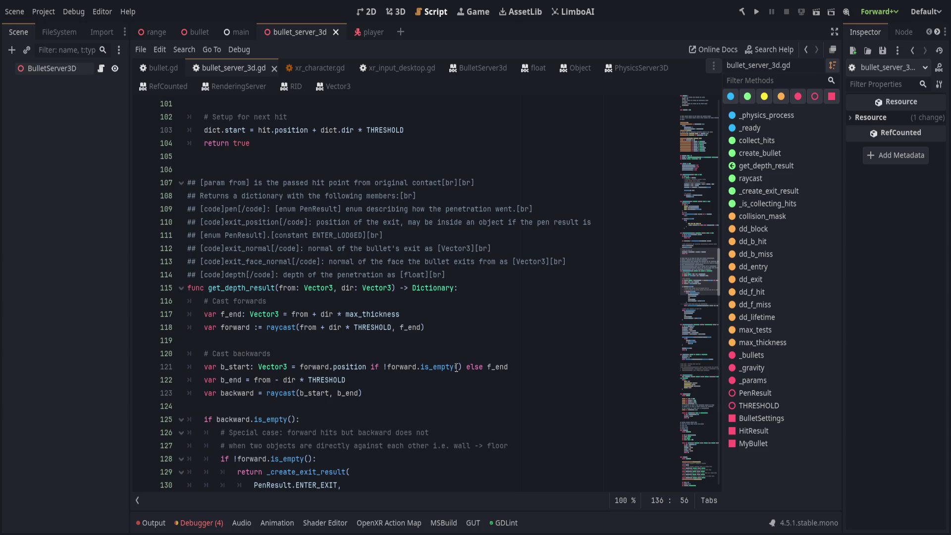
{"action": "scroll", "coordinate": [457, 367], "scroll_direction": "up", "scroll_amount": 4}
{"action": "left_click", "coordinate": [476, 327]}
{"action": "scroll", "coordinate": [489, 325], "scroll_direction": "up", "scroll_amount": 3}
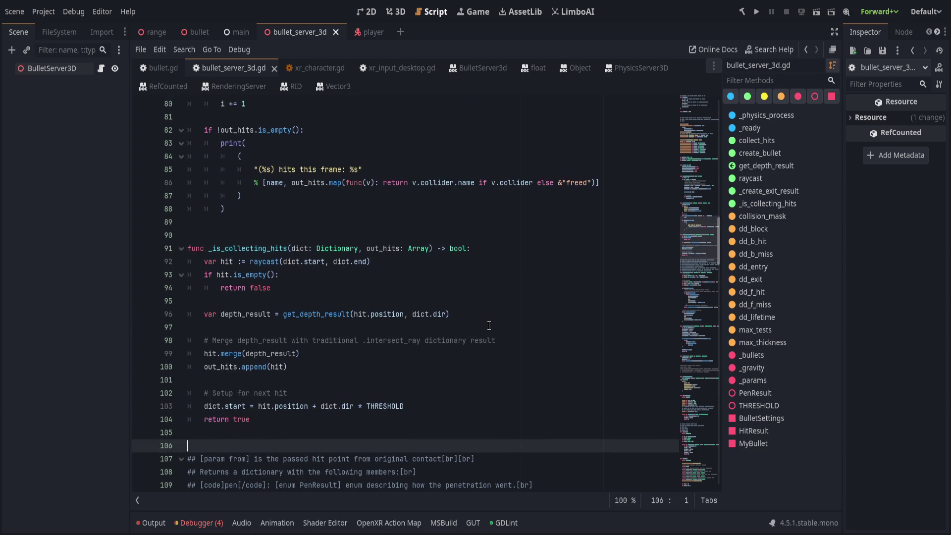
{"action": "left_click", "coordinate": [488, 327]}
{"action": "scroll", "coordinate": [480, 350], "scroll_direction": "up", "scroll_amount": 4}
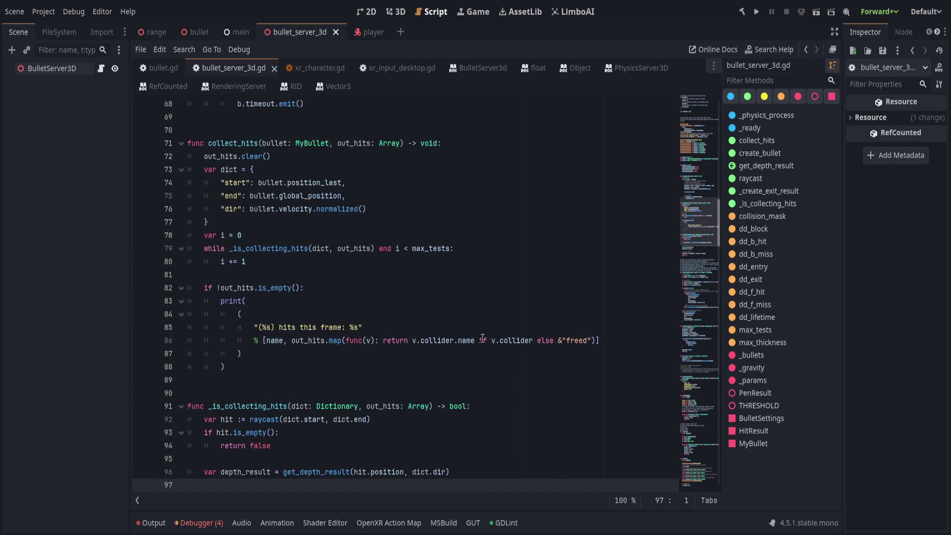
{"action": "left_click", "coordinate": [490, 327]}
Check the print call and the max distance check, then save the script again
{"action": "left_click", "coordinate": [511, 351]}
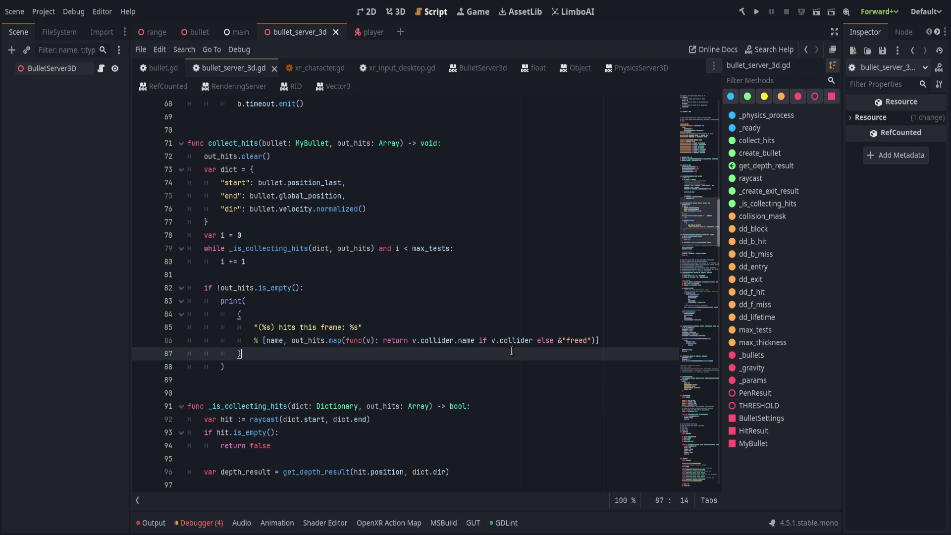
{"action": "scroll", "coordinate": [511, 350], "scroll_direction": "up", "scroll_amount": 3}
{"action": "left_click", "coordinate": [512, 348]}
{"action": "scroll", "coordinate": [515, 347], "scroll_direction": "up", "scroll_amount": 2}
{"action": "left_click", "coordinate": [512, 353]}
{"action": "scroll", "coordinate": [512, 346], "scroll_direction": "up", "scroll_amount": 2}
{"action": "key", "text": "ctrl+s"}
Check the collect_hits call in the _physics_process bullet loop and run the project
{"action": "scroll", "coordinate": [495, 349], "scroll_direction": "up", "scroll_amount": 2}
{"action": "left_click", "coordinate": [446, 379]}
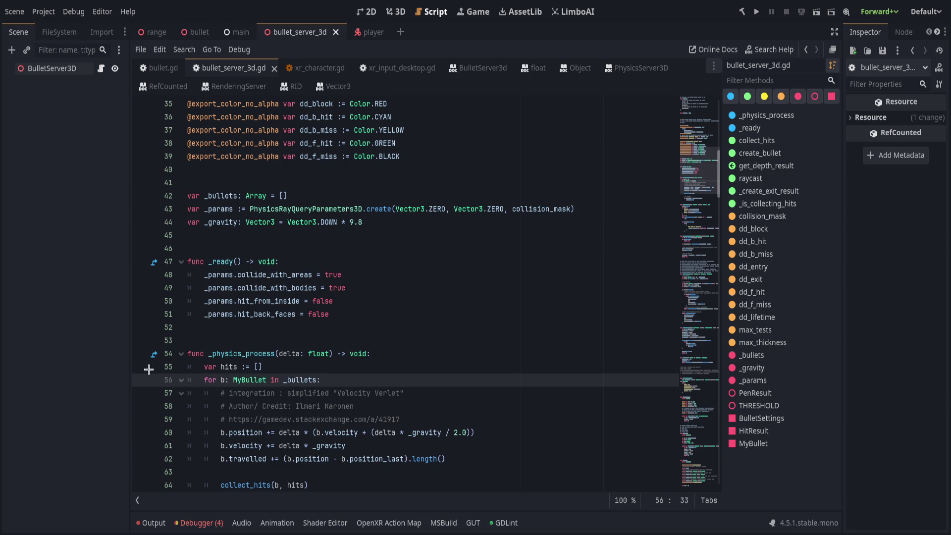
{"action": "left_click", "coordinate": [241, 380]}
{"action": "scroll", "coordinate": [353, 398], "scroll_direction": "down", "scroll_amount": 2}
{"action": "left_click", "coordinate": [413, 406]}
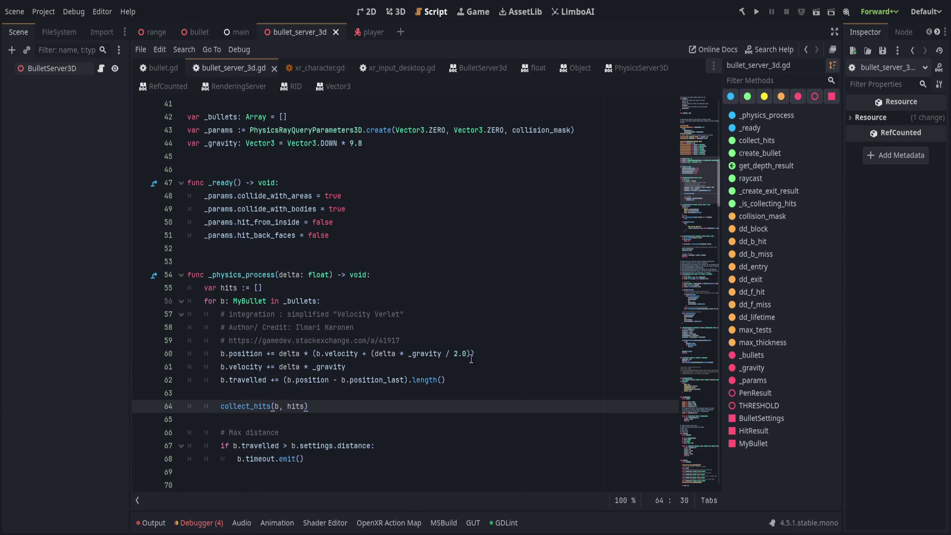
{"action": "left_click", "coordinate": [757, 11]}
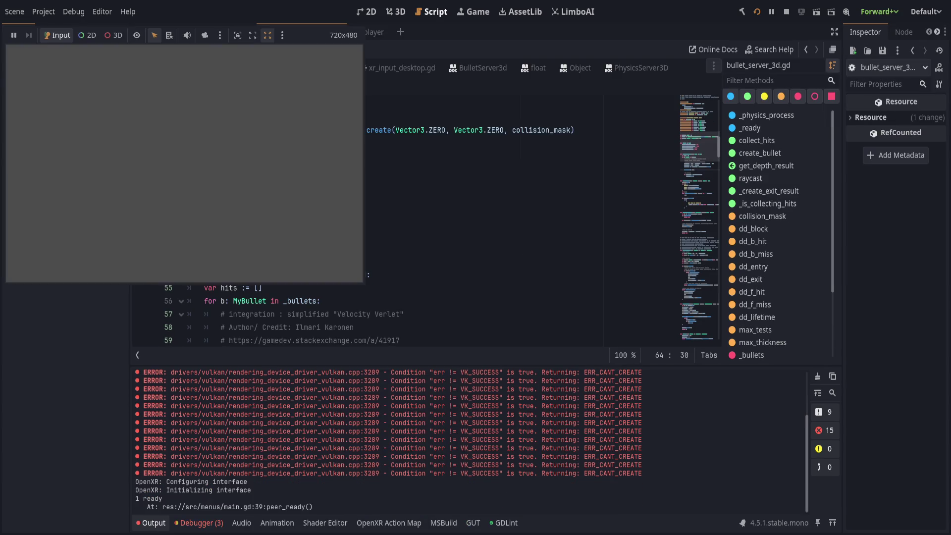
Follow the collect_hits error to line 75 and select global_position in the end-point entry
{"action": "left_click", "coordinate": [333, 231]}
{"action": "left_click", "coordinate": [370, 218]}
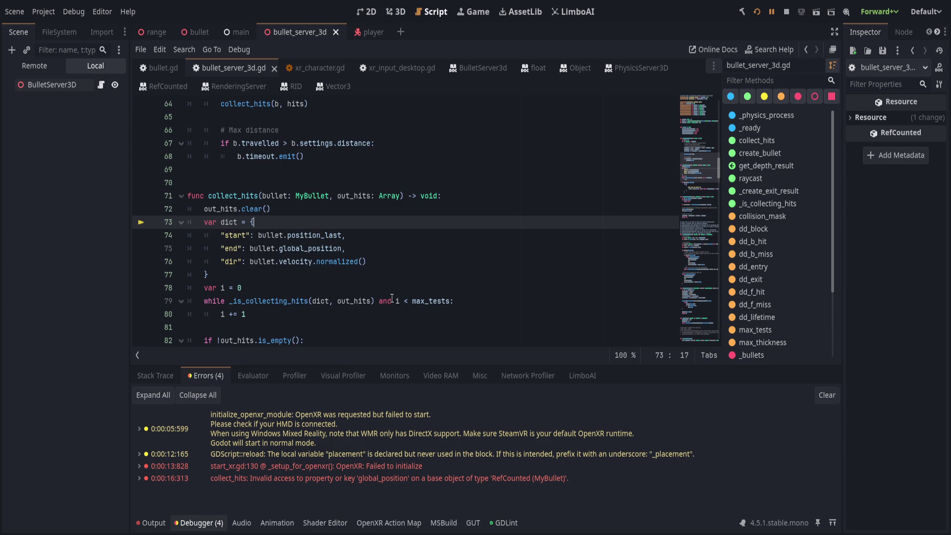
{"action": "left_click", "coordinate": [237, 479]}
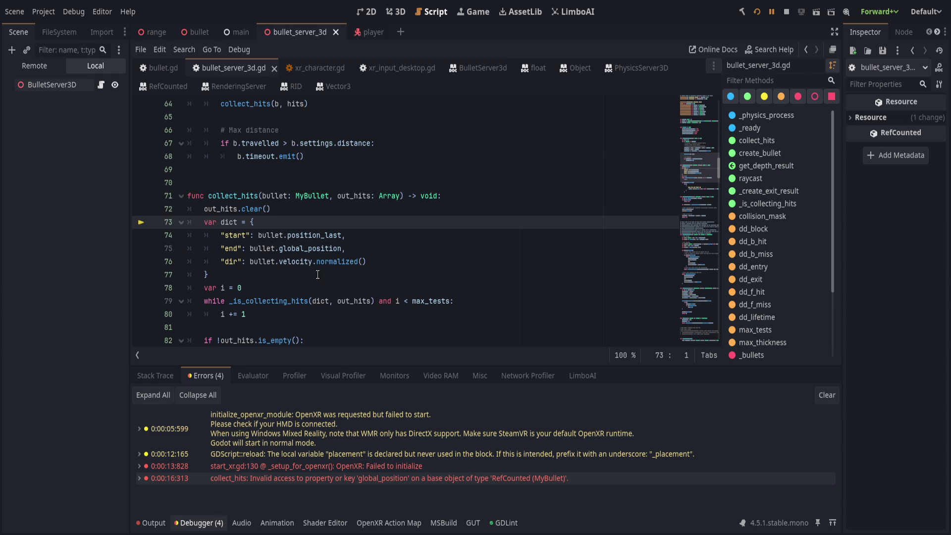
{"action": "scroll", "coordinate": [318, 274], "scroll_direction": "up", "scroll_amount": 2}
{"action": "double_click", "coordinate": [311, 327]}
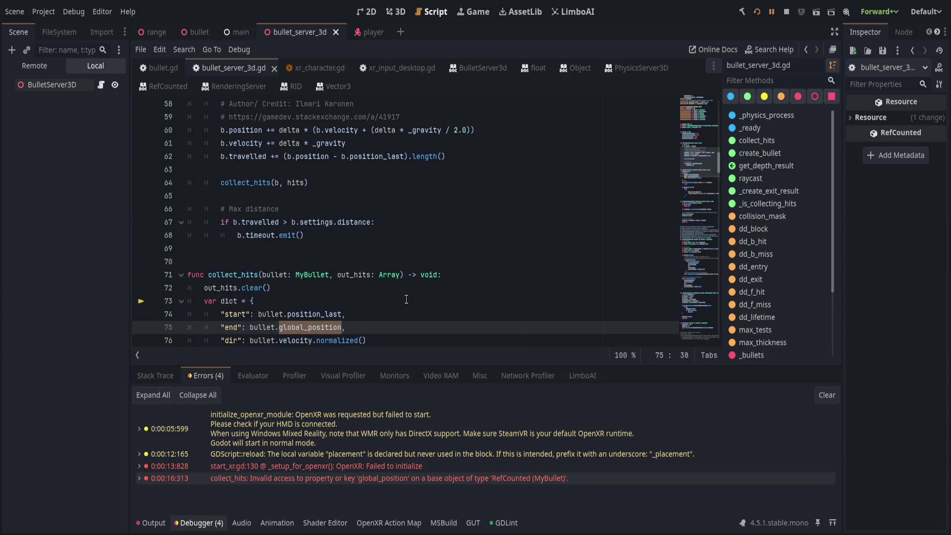
Replace global_position with position on line 75 and save the script
{"action": "type", "text": "positi"}
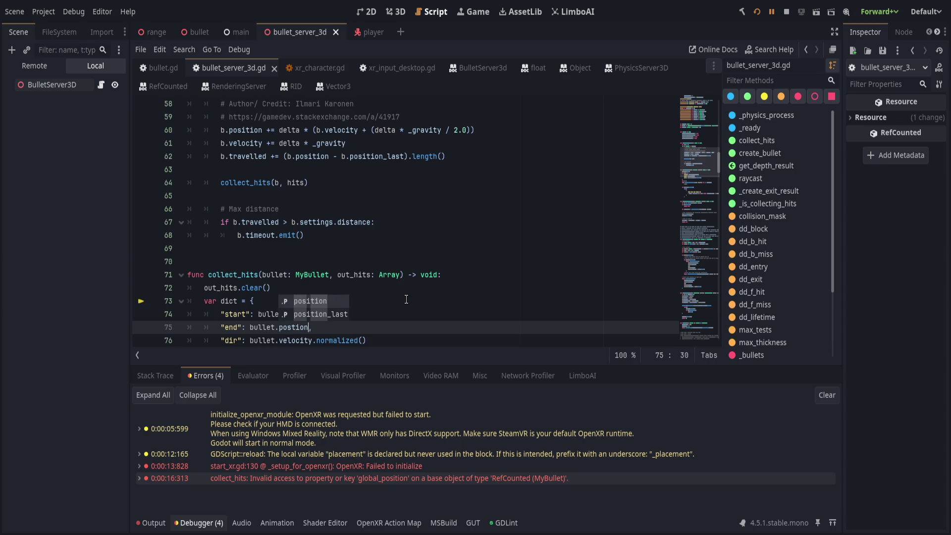
{"action": "type", "text": "on"}
{"action": "key", "text": "Return"}
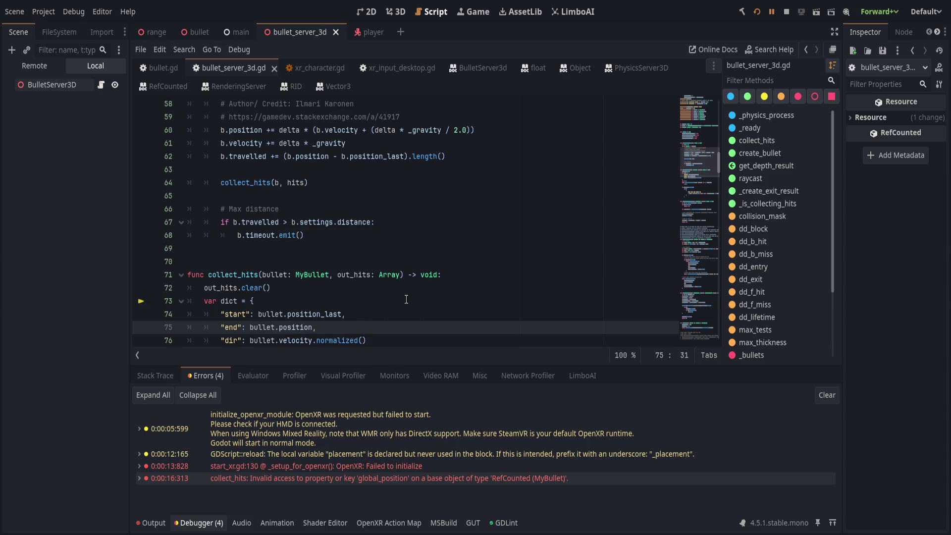
{"action": "scroll", "coordinate": [356, 292], "scroll_direction": "down", "scroll_amount": 2}
{"action": "key", "text": "ctrl+s"}
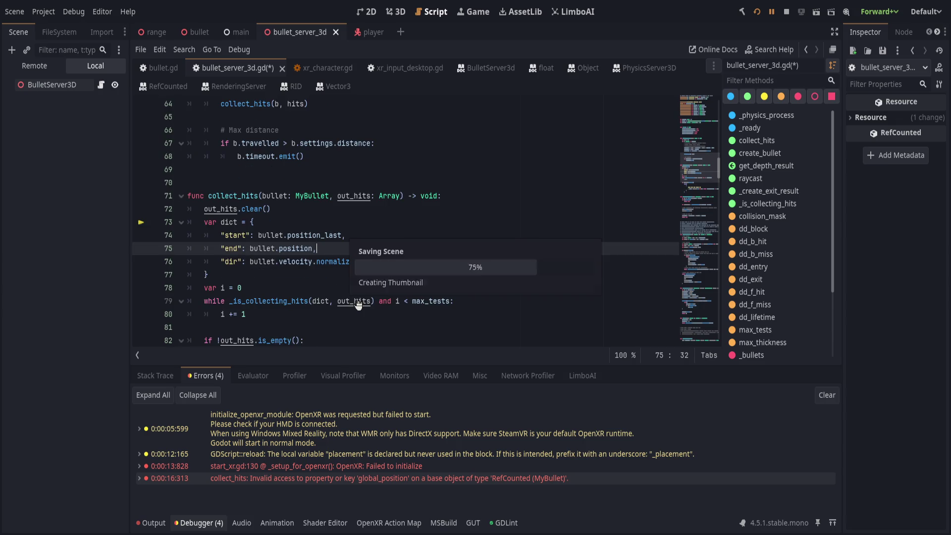
Check the output and error lists, then restart the game with the updated script
{"action": "scroll", "coordinate": [353, 292], "scroll_direction": "down", "scroll_amount": 3}
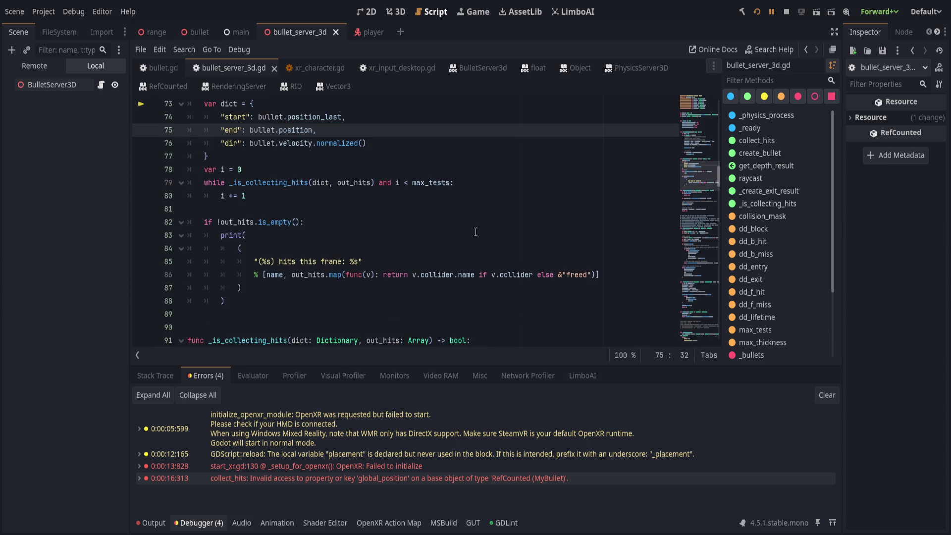
{"action": "left_click", "coordinate": [772, 9]}
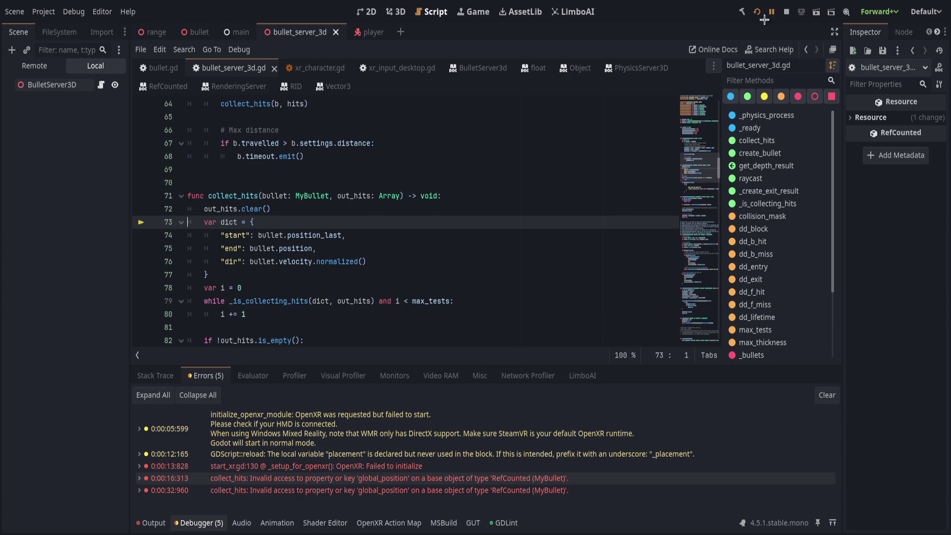
{"action": "left_click", "coordinate": [157, 523]}
{"action": "left_click", "coordinate": [199, 522]}
{"action": "left_click", "coordinate": [757, 11]}
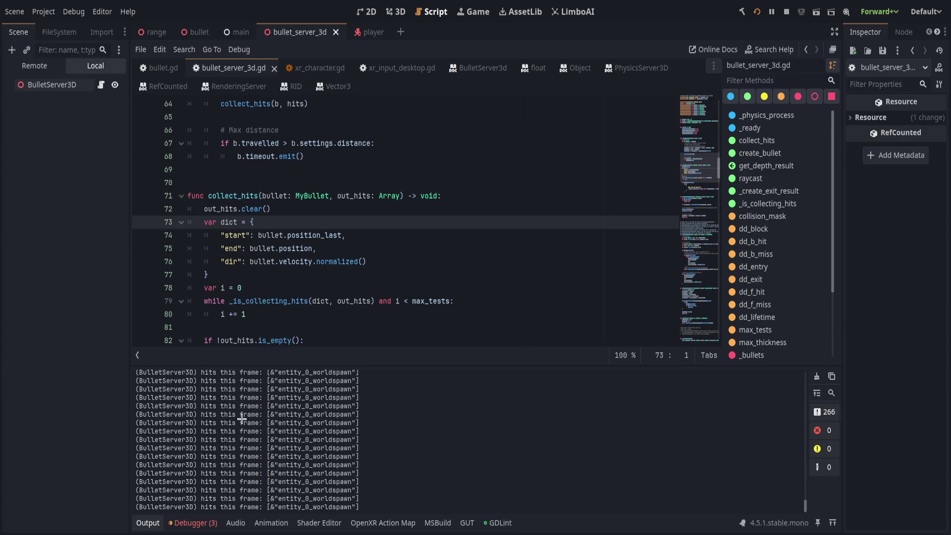
View the running game window, return to the editor, and clear the 'hits this frame' output
{"action": "left_click", "coordinate": [445, 273]}
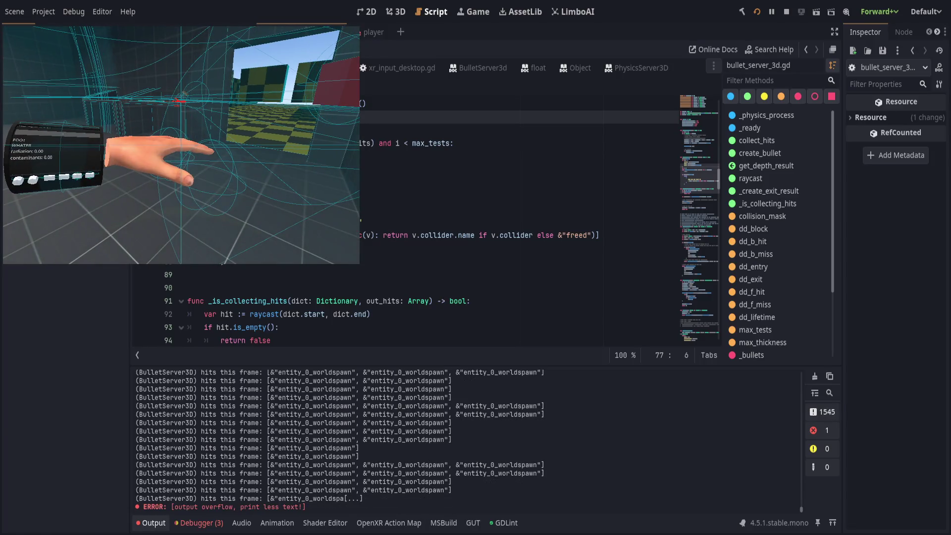
{"action": "key", "text": "alt+Tab"}
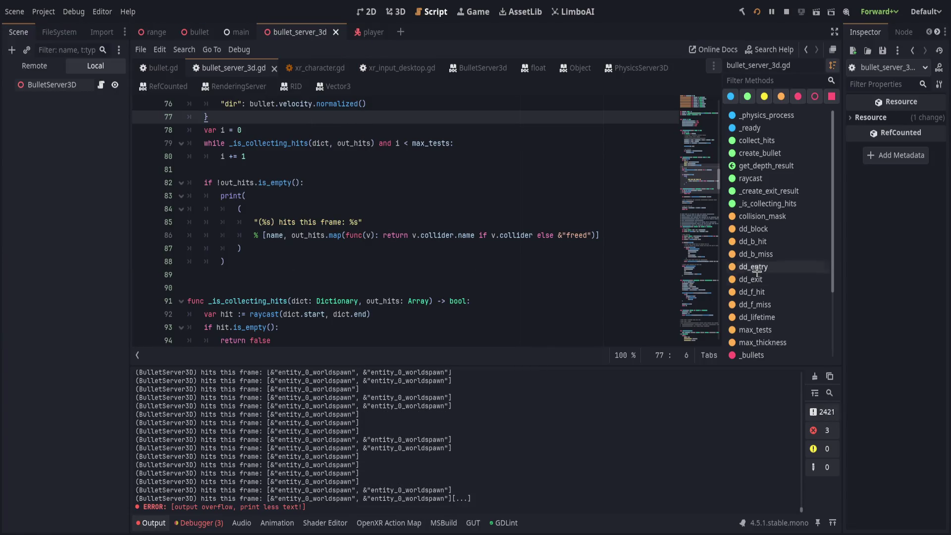
{"action": "left_click", "coordinate": [814, 377]}
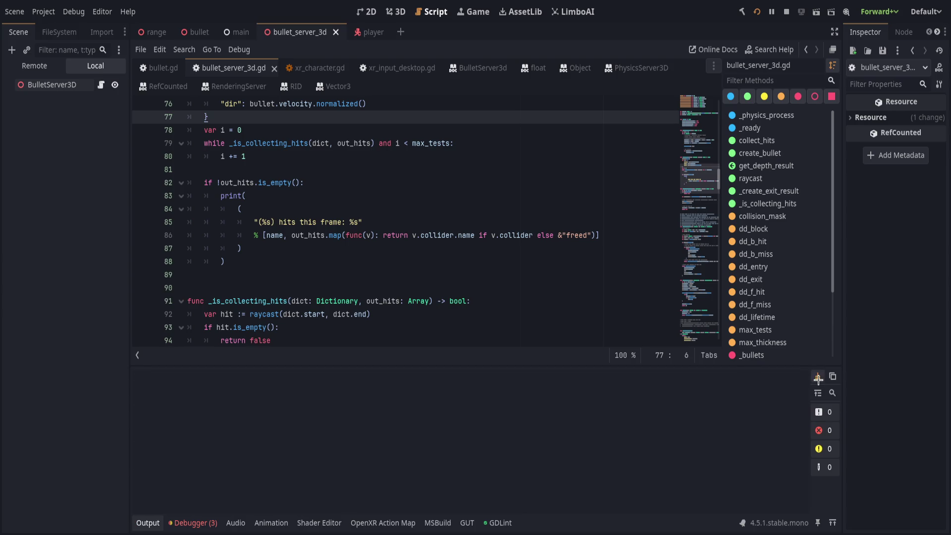
Collapse the output log and review the 'hits this frame' print format in collect_hits
{"action": "left_click", "coordinate": [147, 522]}
{"action": "left_click", "coordinate": [408, 283]}
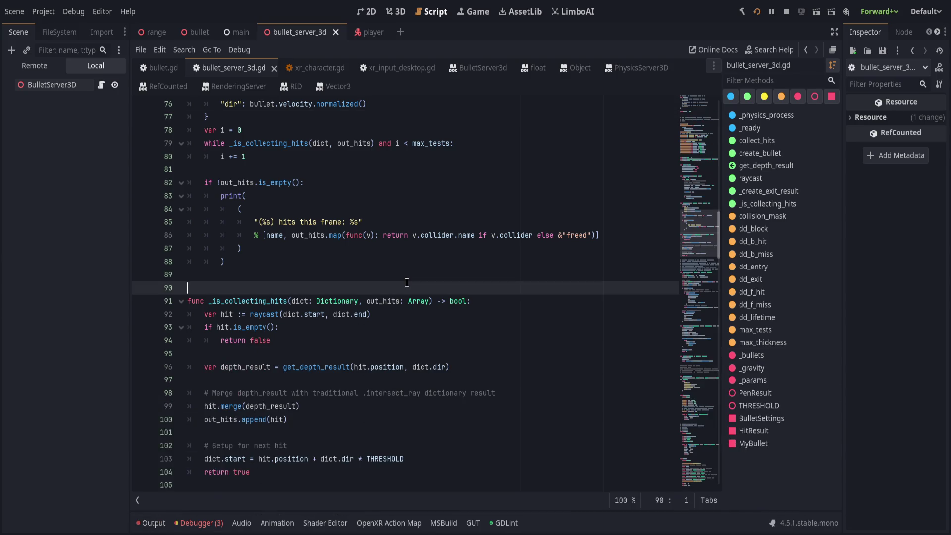
{"action": "scroll", "coordinate": [408, 282], "scroll_direction": "up", "scroll_amount": 1}
{"action": "left_click", "coordinate": [418, 317]}
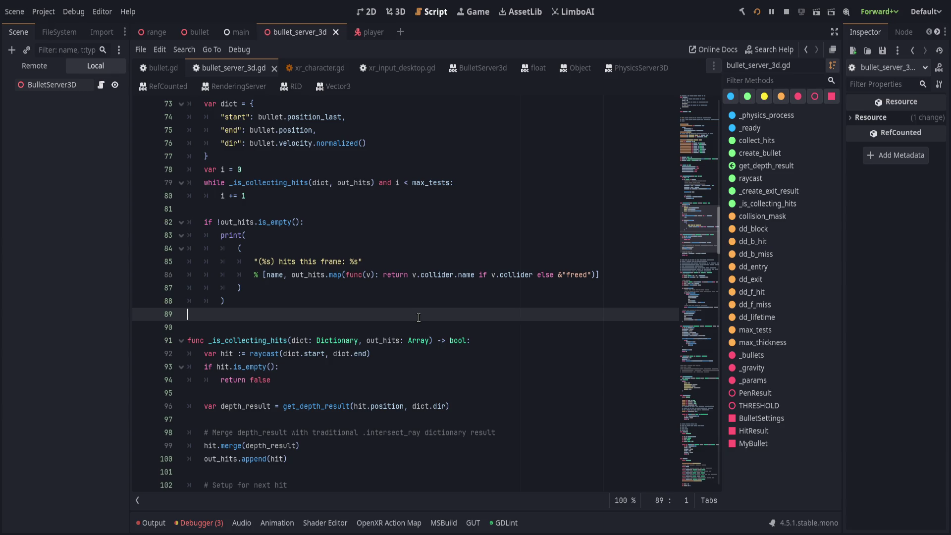
{"action": "scroll", "coordinate": [418, 318], "scroll_direction": "up", "scroll_amount": 2}
{"action": "left_click", "coordinate": [414, 327]}
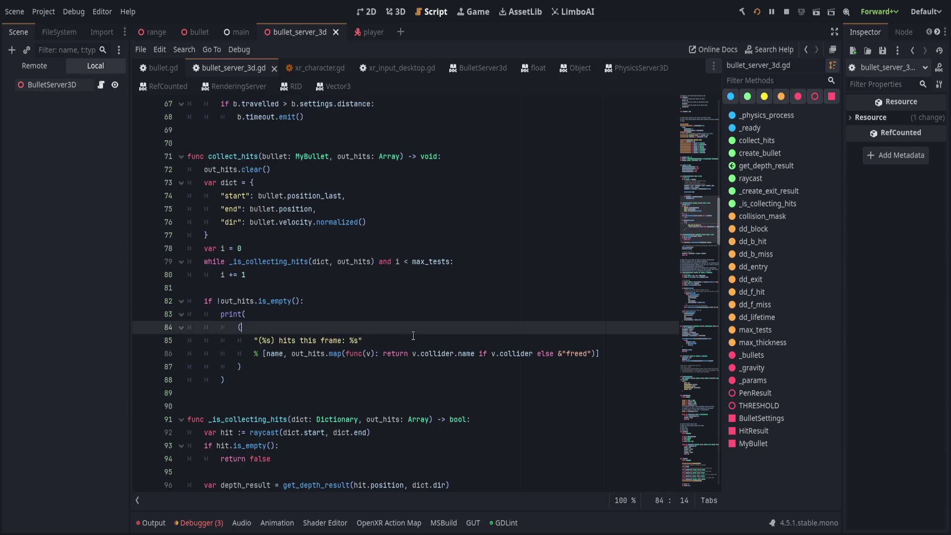
{"action": "left_click", "coordinate": [413, 336]}
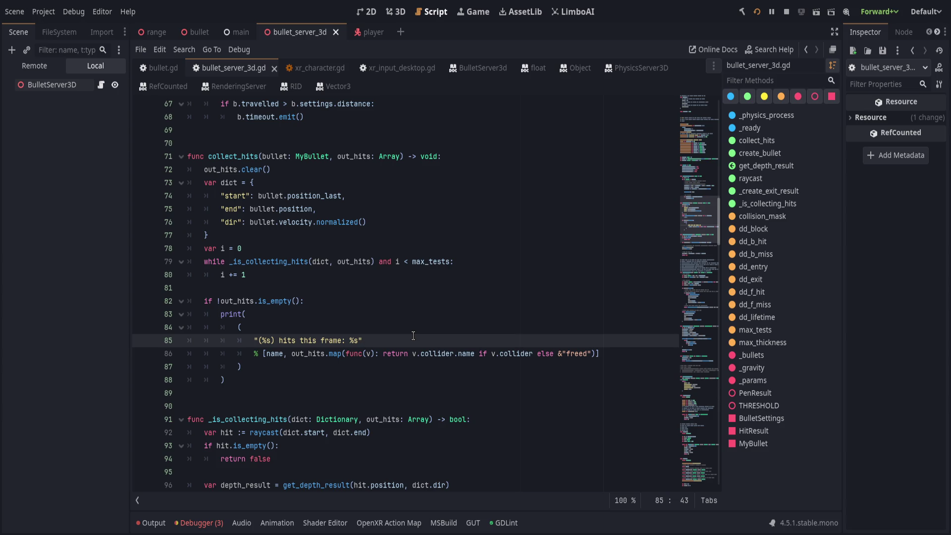
{"action": "scroll", "coordinate": [382, 331], "scroll_direction": "up", "scroll_amount": 1}
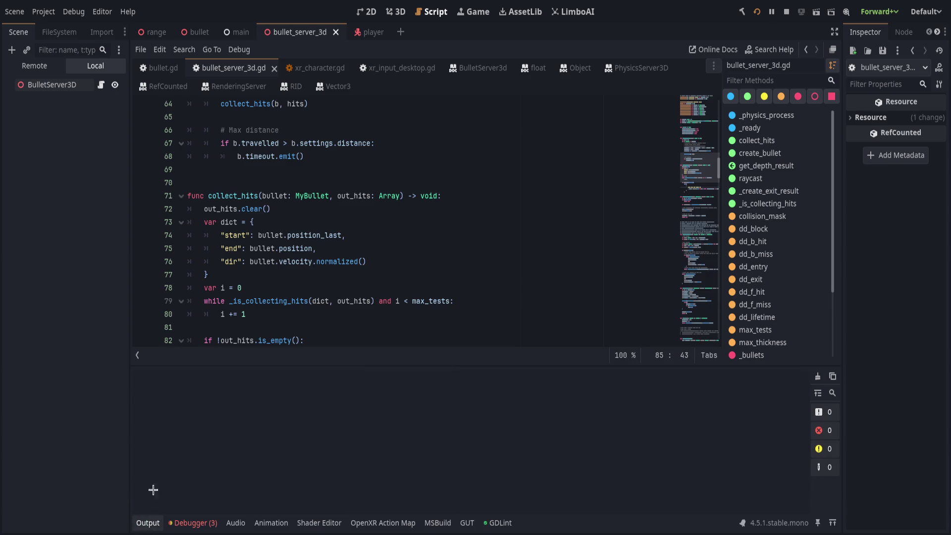
Add a blank line after the dict block and save the script
{"action": "left_click", "coordinate": [149, 522]}
{"action": "left_click", "coordinate": [385, 371]}
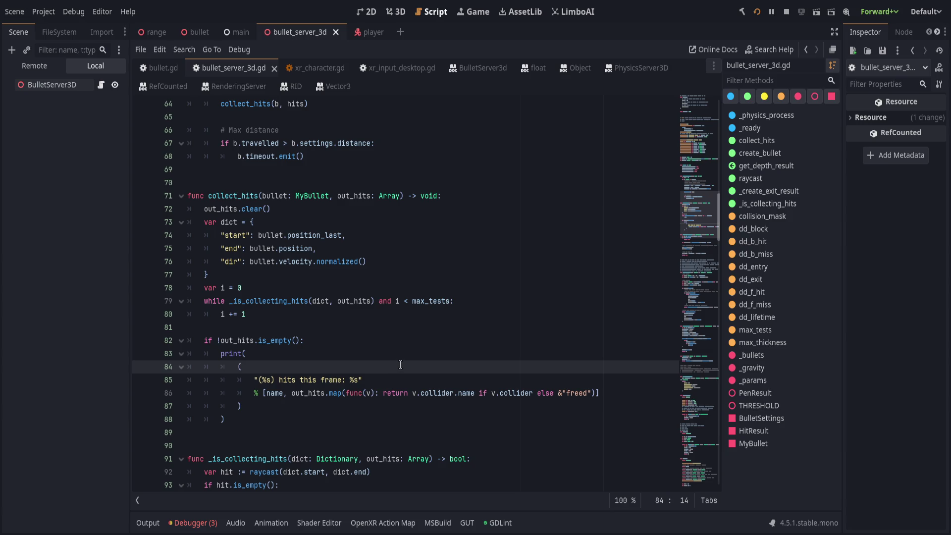
{"action": "left_click", "coordinate": [414, 353]}
{"action": "left_click", "coordinate": [323, 279]}
{"action": "key", "text": "Return"}
{"action": "key", "text": "ctrl+s"}
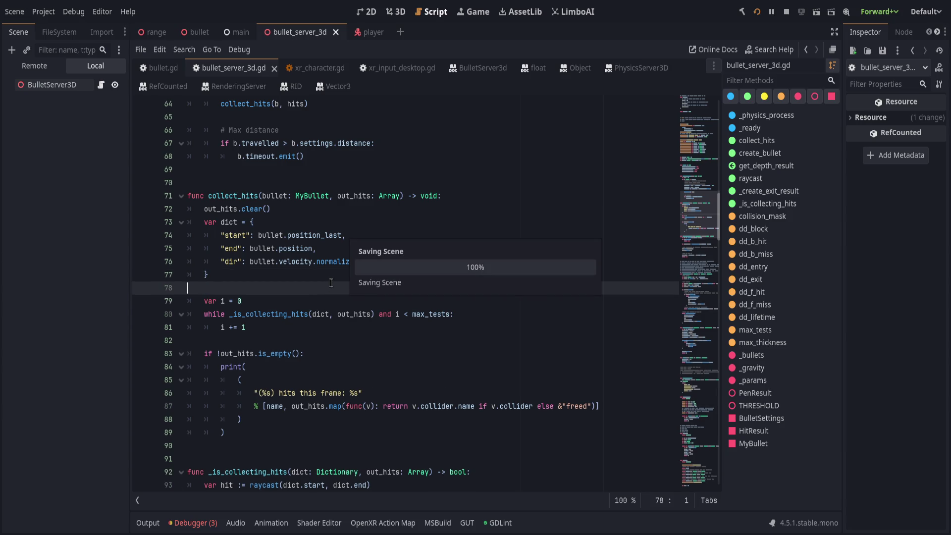
Review the out_hits.clear line and the collider name mapping in the print call
{"action": "left_click", "coordinate": [370, 327]}
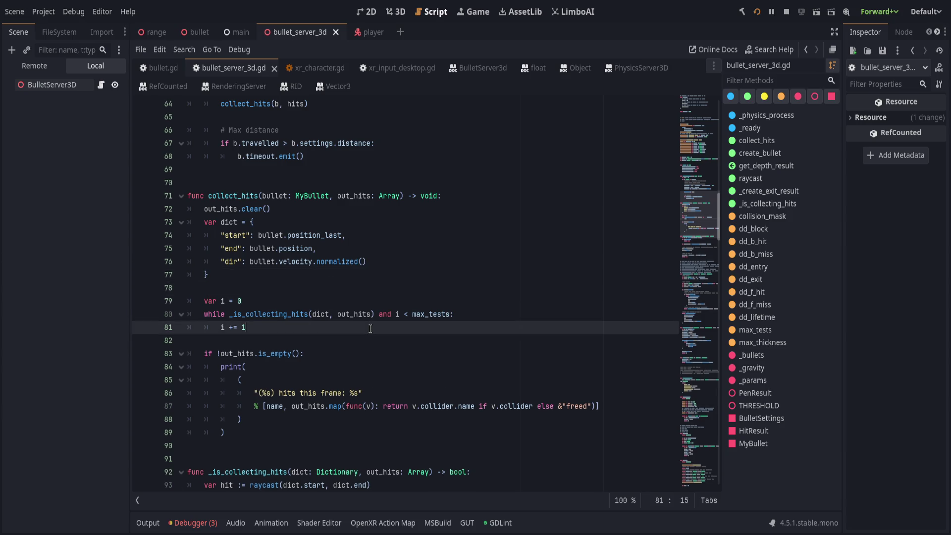
{"action": "scroll", "coordinate": [399, 349], "scroll_direction": "down", "scroll_amount": 2}
{"action": "scroll", "coordinate": [399, 349], "scroll_direction": "up", "scroll_amount": 5}
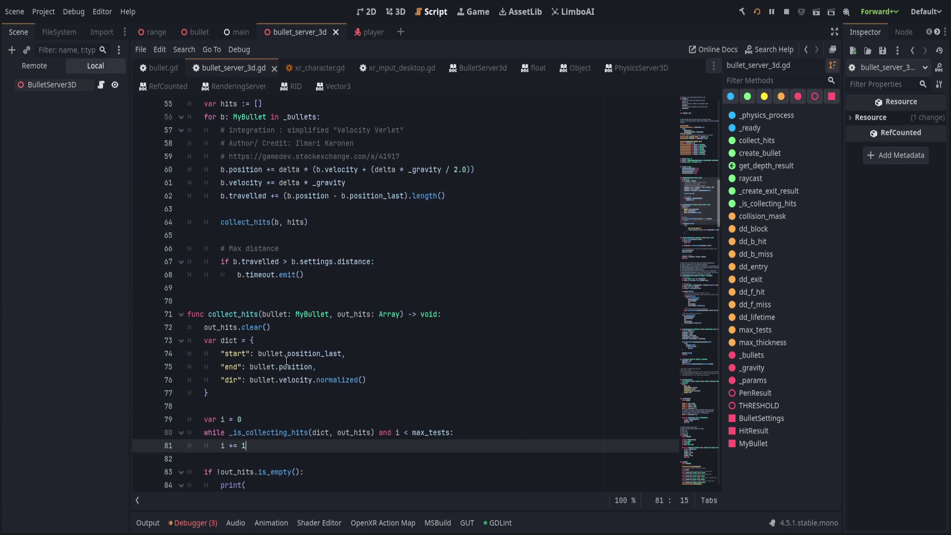
{"action": "mouse_move", "coordinate": [418, 371]}
{"action": "left_mouse_down"}
{"action": "mouse_move", "coordinate": [408, 354]}
{"action": "mouse_move", "coordinate": [420, 353]}
{"action": "left_mouse_up"}
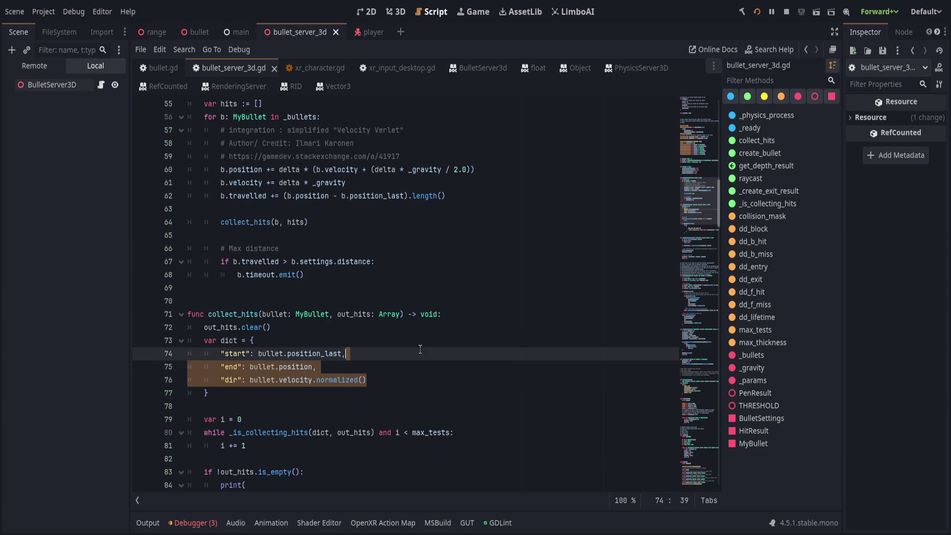
{"action": "left_click", "coordinate": [427, 340]}
{"action": "left_click", "coordinate": [438, 327]}
{"action": "scroll", "coordinate": [439, 327], "scroll_direction": "up", "scroll_amount": 3}
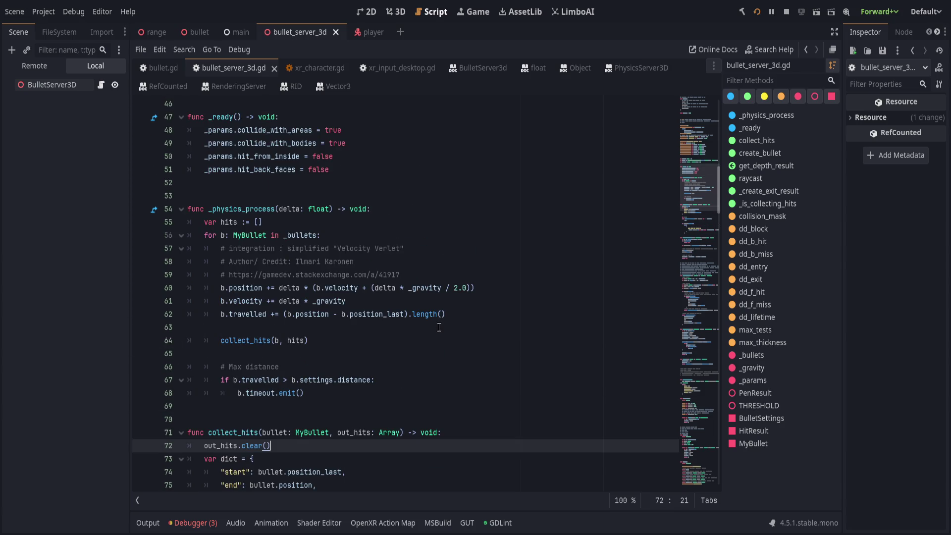
{"action": "scroll", "coordinate": [435, 302], "scroll_direction": "down", "scroll_amount": 8}
{"action": "left_click", "coordinate": [430, 316]}
{"action": "left_click", "coordinate": [429, 355]}
{"action": "left_click", "coordinate": [446, 328]}
{"action": "left_click", "coordinate": [377, 337]}
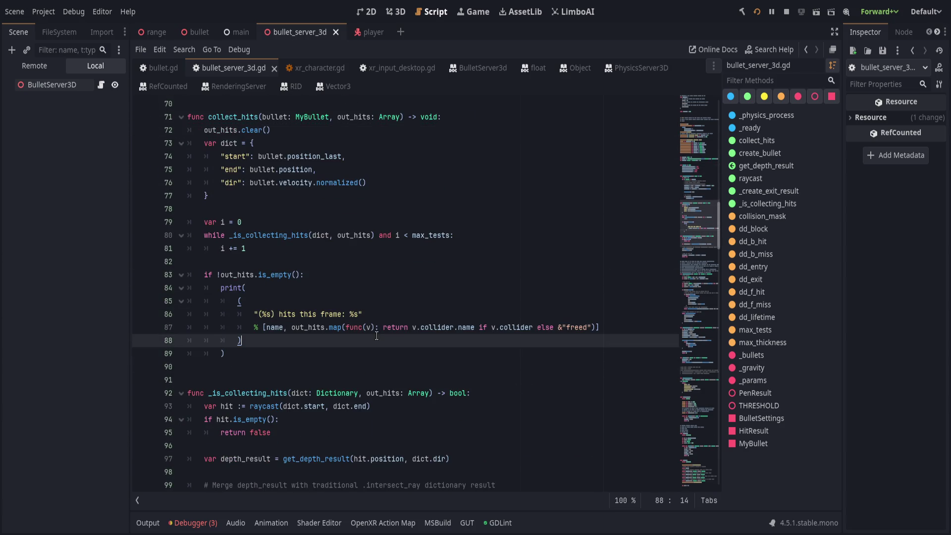
{"action": "scroll", "coordinate": [319, 317], "scroll_direction": "down", "scroll_amount": 4}
Go over the depth_result through return true lines, then open the Output log
{"action": "left_click", "coordinate": [459, 301]}
{"action": "left_click", "coordinate": [459, 289]}
{"action": "left_click", "coordinate": [460, 298]}
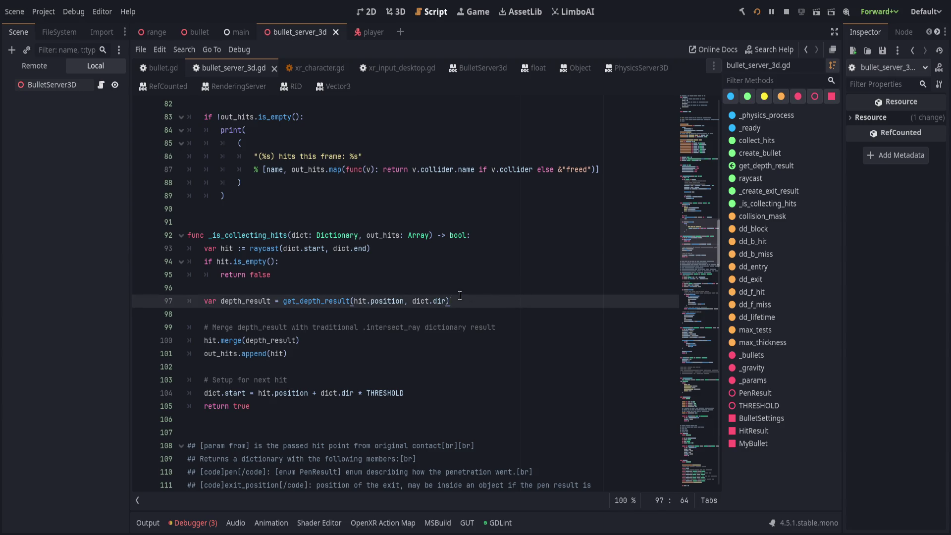
{"action": "left_click", "coordinate": [456, 366]}
{"action": "left_click", "coordinate": [458, 380]}
{"action": "left_click", "coordinate": [458, 392]}
{"action": "left_click", "coordinate": [459, 405]}
{"action": "scroll", "coordinate": [463, 411], "scroll_direction": "down", "scroll_amount": 3}
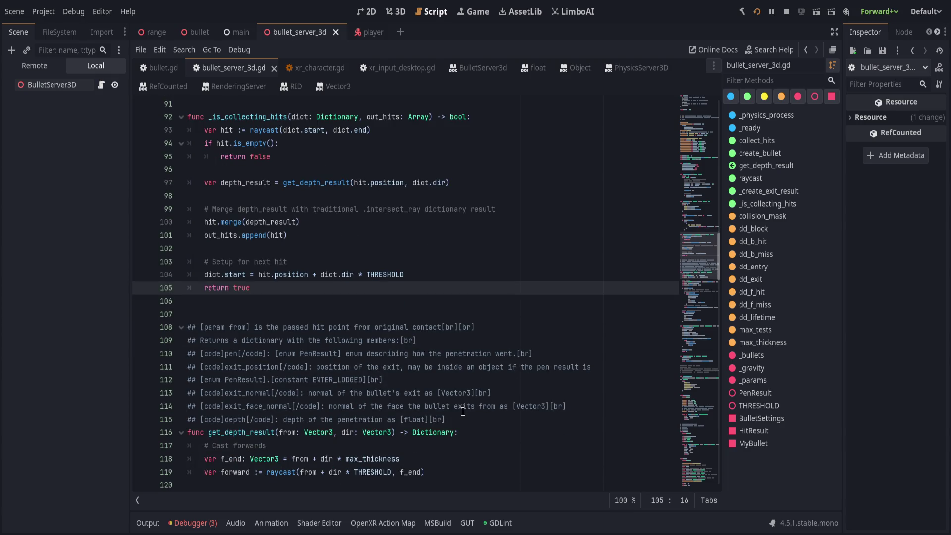
{"action": "scroll", "coordinate": [463, 412], "scroll_direction": "up", "scroll_amount": 11}
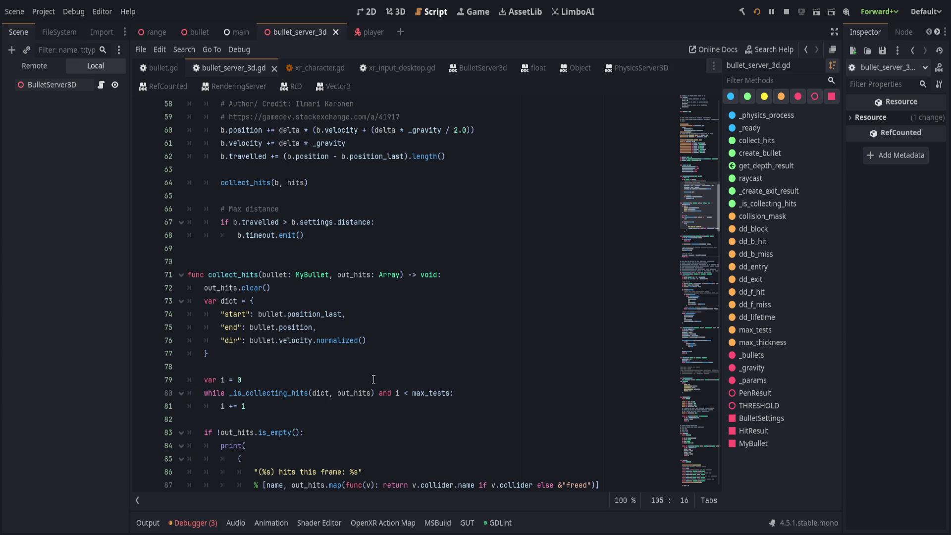
{"action": "left_click", "coordinate": [514, 403]}
{"action": "left_click", "coordinate": [522, 395]}
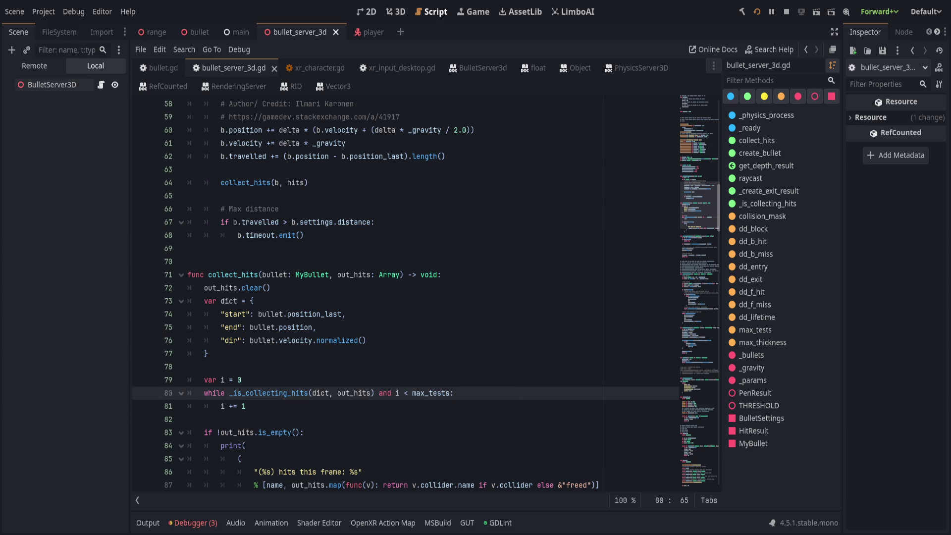
{"action": "left_click", "coordinate": [148, 523]}
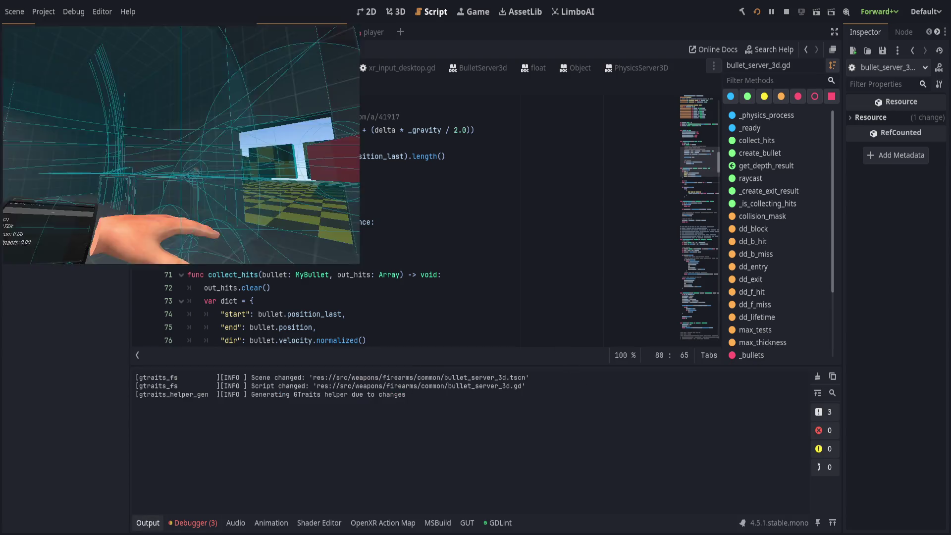
Change the default bullet lifetime on line 198 from 10.0 to 1.0 and save
{"action": "scroll", "coordinate": [698, 123], "scroll_direction": "up", "scroll_amount": 10}
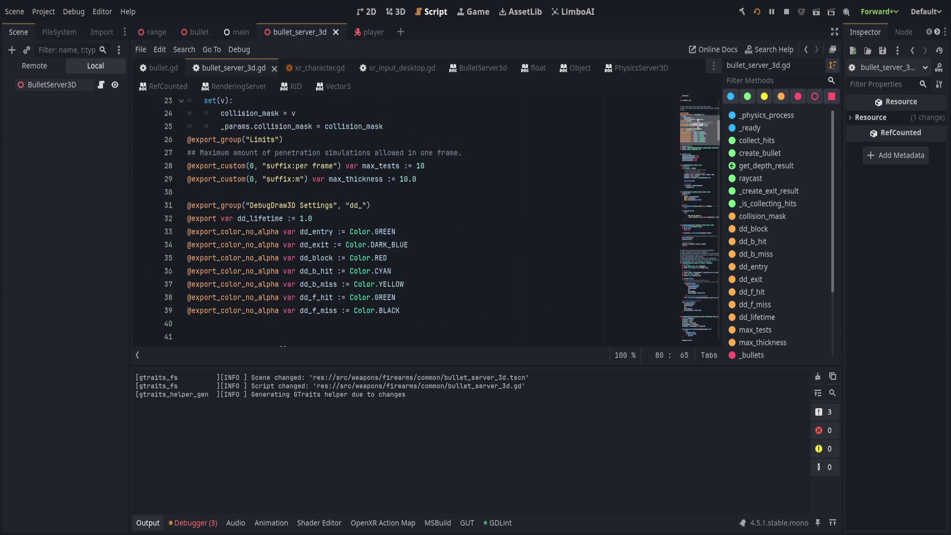
{"action": "scroll", "coordinate": [698, 124], "scroll_direction": "up", "scroll_amount": 1}
{"action": "mouse_move", "coordinate": [699, 123]}
{"action": "left_mouse_down"}
{"action": "mouse_move", "coordinate": [699, 337]}
{"action": "mouse_move", "coordinate": [698, 291]}
{"action": "mouse_move", "coordinate": [701, 331]}
{"action": "mouse_move", "coordinate": [701, 322]}
{"action": "left_mouse_up"}
{"action": "scroll", "coordinate": [701, 319], "scroll_direction": "up", "scroll_amount": 12}
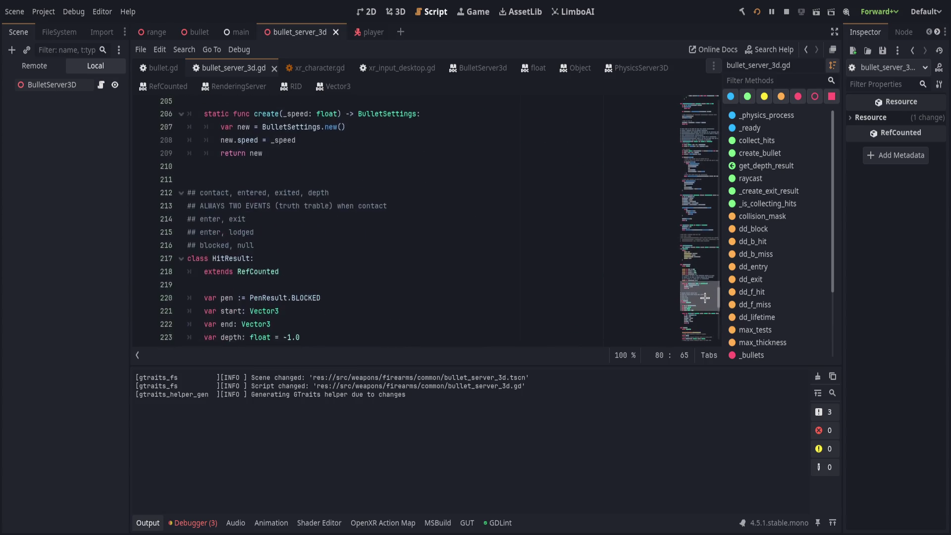
{"action": "left_click", "coordinate": [310, 215]}
{"action": "key", "text": "BackSpace"}
{"action": "key", "text": "ctrl+s"}
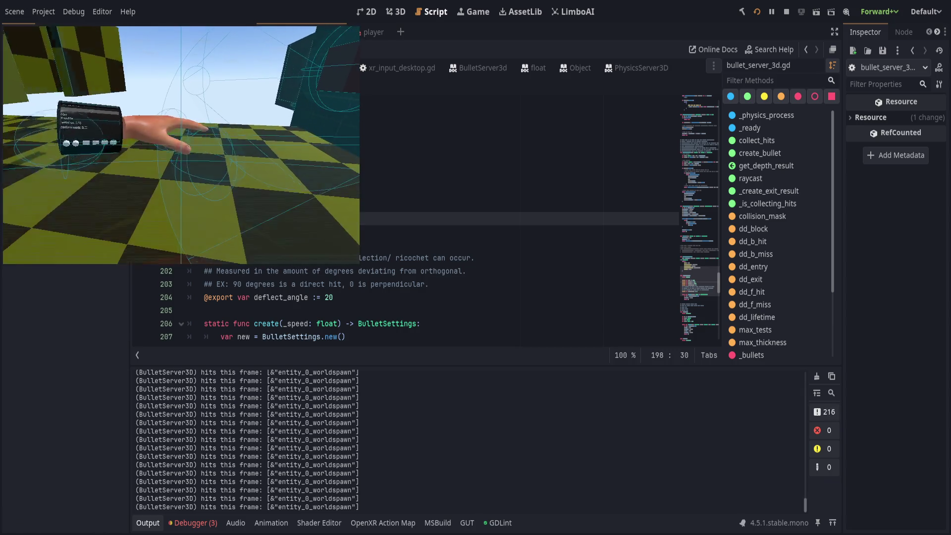
Return from the running game to the editor and collapse the Output panel
{"action": "key", "text": "alt+Tab"}
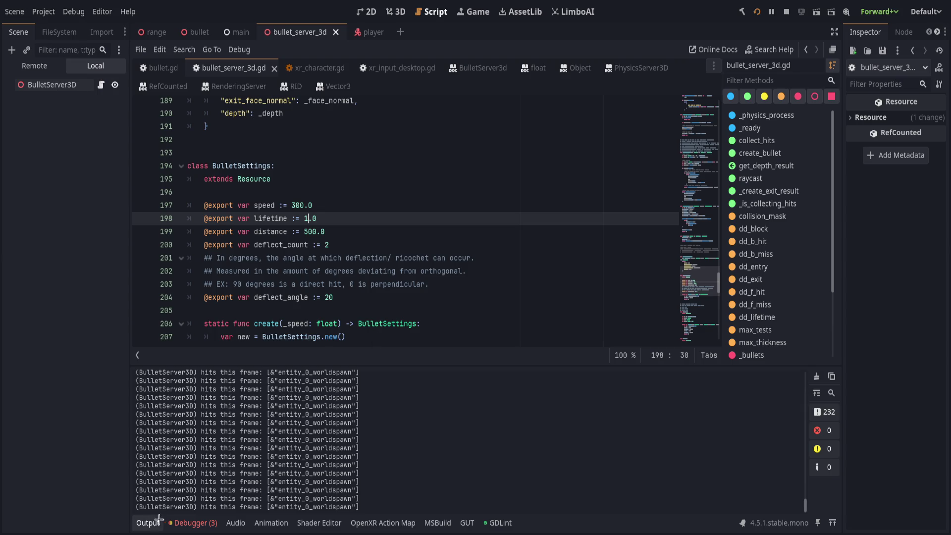
{"action": "left_click", "coordinate": [148, 522]}
{"action": "mouse_move", "coordinate": [700, 403]}
{"action": "left_mouse_down"}
{"action": "mouse_move", "coordinate": [704, 458]}
{"action": "mouse_move", "coordinate": [675, 183]}
{"action": "left_mouse_up"}
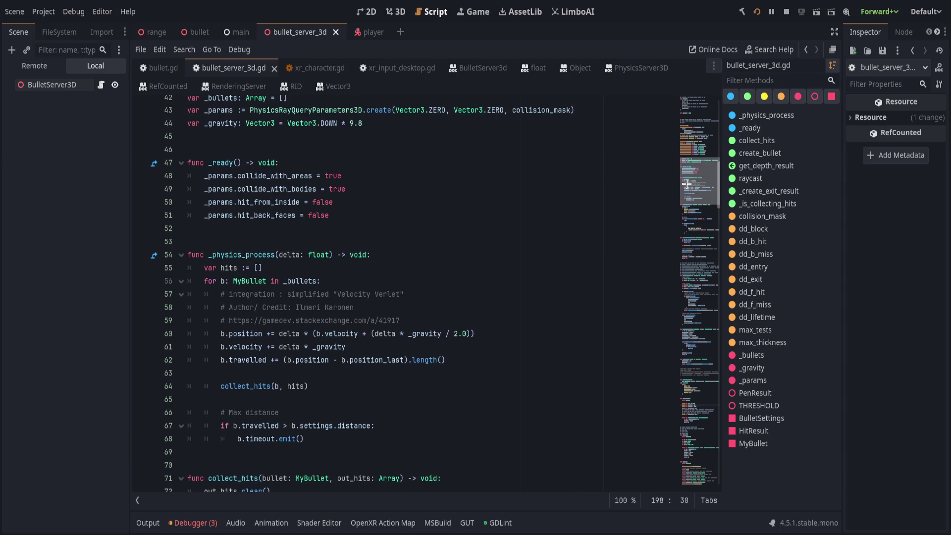
Open a new indented line at the top of the _bullets for loop
{"action": "scroll", "coordinate": [188, 346], "scroll_direction": "up", "scroll_amount": 1}
{"action": "scroll", "coordinate": [287, 424], "scroll_direction": "down", "scroll_amount": 2}
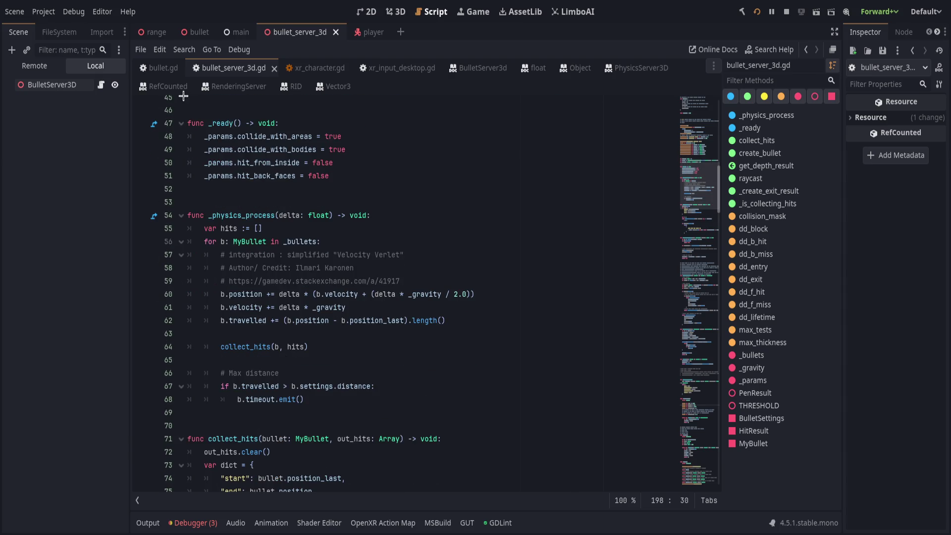
{"action": "left_click", "coordinate": [361, 416]}
{"action": "left_click", "coordinate": [443, 397]}
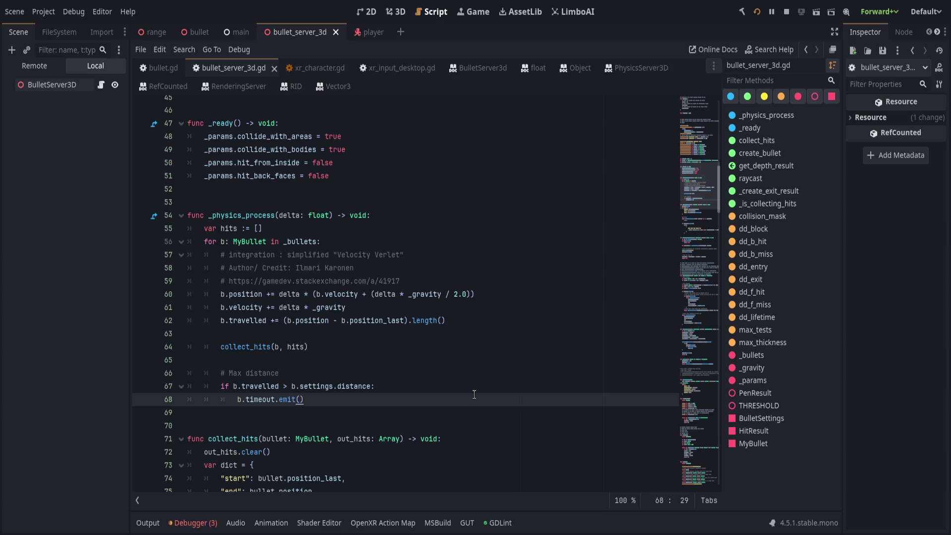
{"action": "key", "text": "Up"}
{"action": "key", "text": "Up"}
{"action": "key", "text": "Up"}
{"action": "key", "text": "Up"}
{"action": "key", "text": "Up"}
{"action": "key", "text": "Up"}
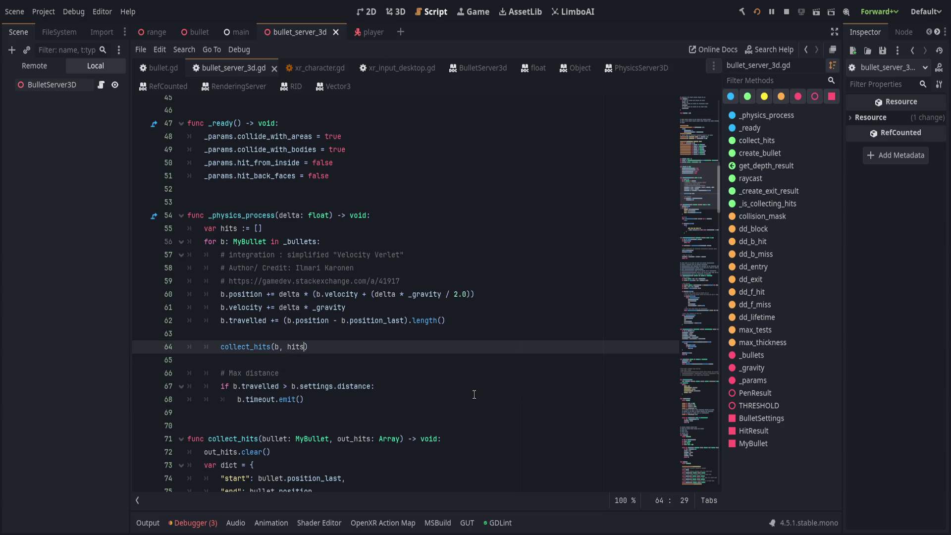
{"action": "key", "text": "Up"}
{"action": "key", "text": "Up"}
{"action": "key", "text": "Up"}
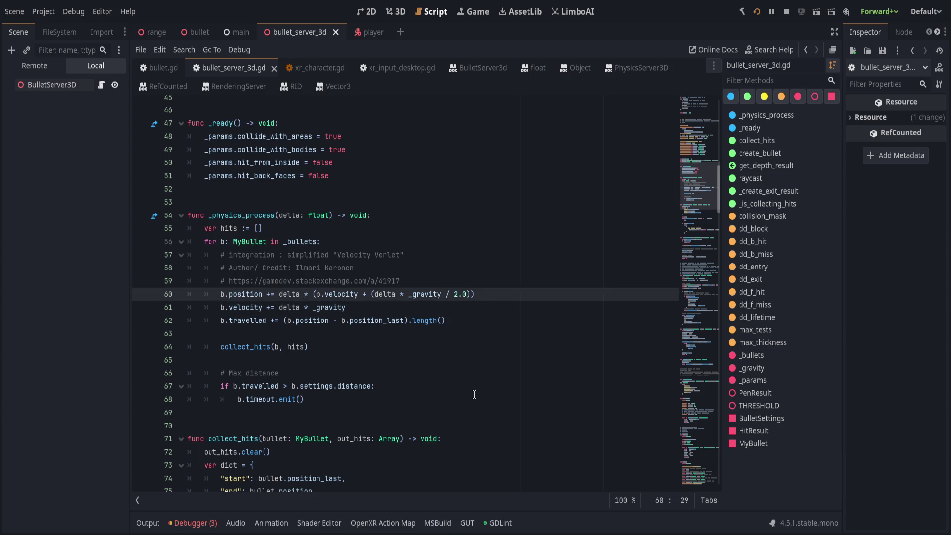
{"action": "key", "text": "Return"}
{"action": "key", "text": "Return"}
{"action": "key", "text": "Return"}
{"action": "key", "text": "Up"}
{"action": "key", "text": "Up"}
Enter DebugDraw3D.draw_sphere, fixing the mistyped draw_pooooo via autocomplete
{"action": "type", "text": "Debug"}
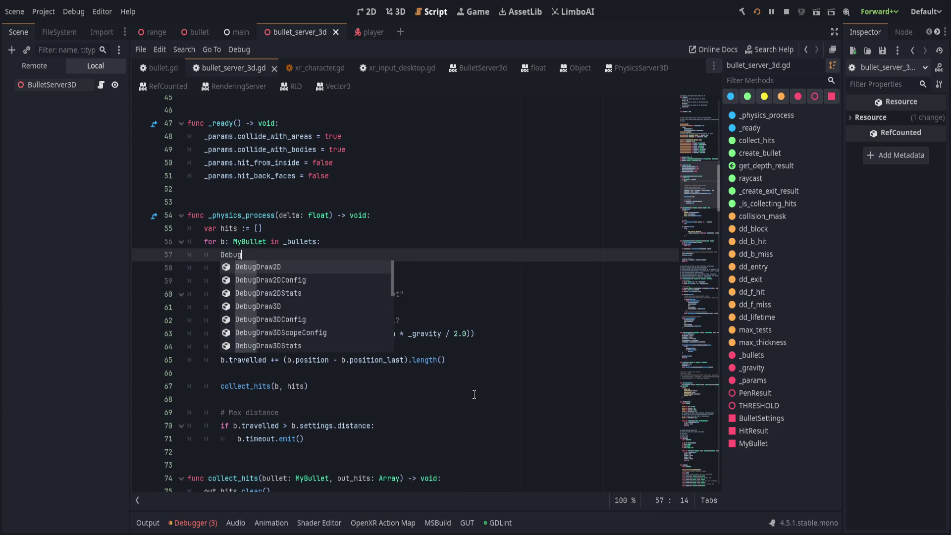
{"action": "type", "text": "Draw3D."}
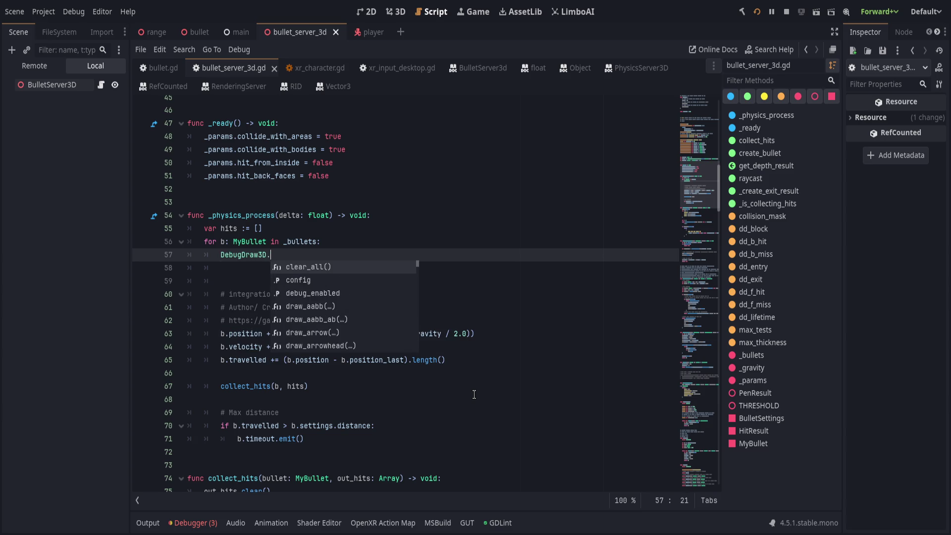
{"action": "type", "text": "draw_pooooo"}
{"action": "key", "text": "ctrl+BackSpace"}
{"action": "type", "text": "raw_"}
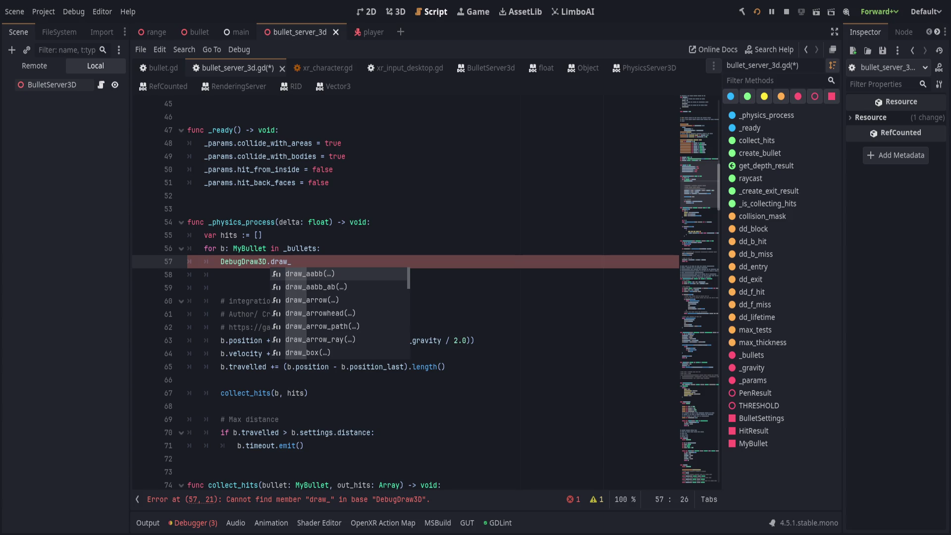
{"action": "left_click", "coordinate": [347, 248]}
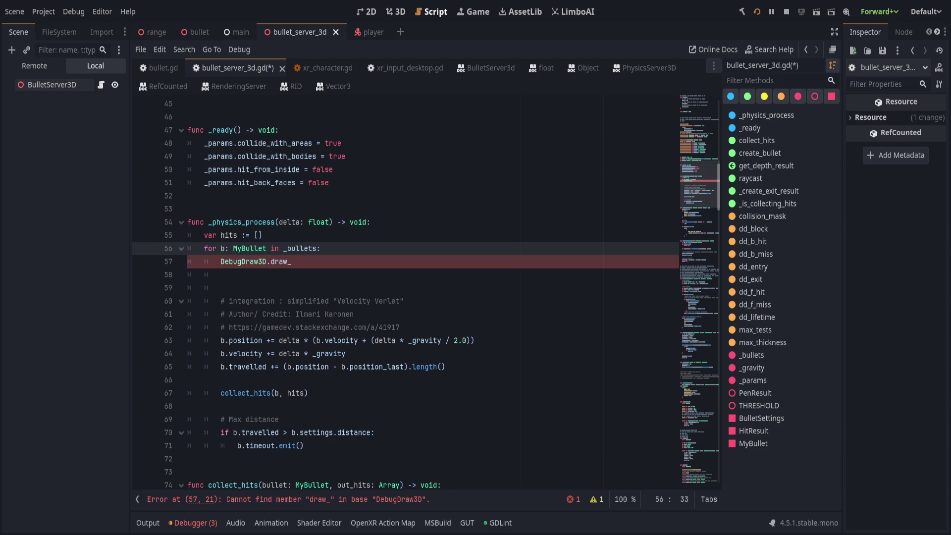
{"action": "left_click", "coordinate": [406, 262]}
{"action": "key", "text": "BackSpace"}
{"action": "key", "text": "BackSpace"}
{"action": "key", "text": "BackSpace"}
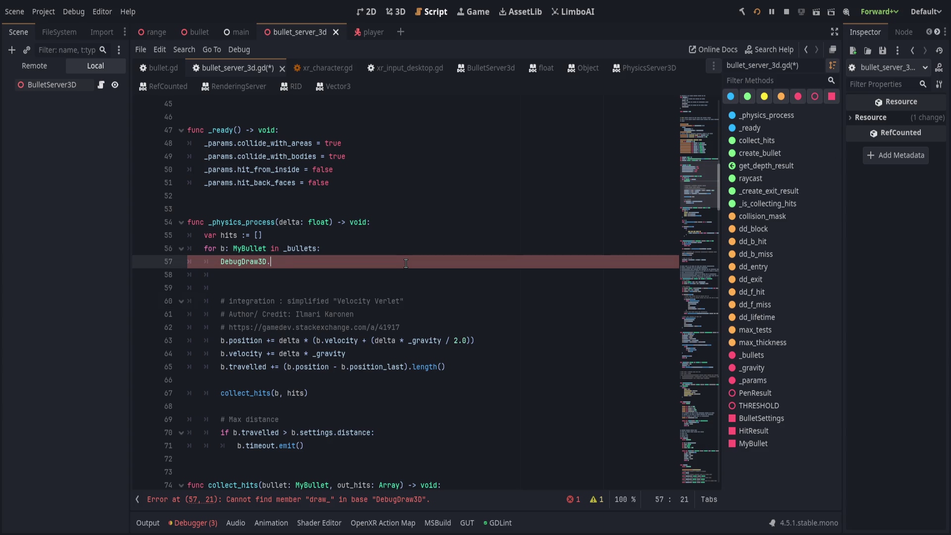
{"action": "type", "text": "draw_"}
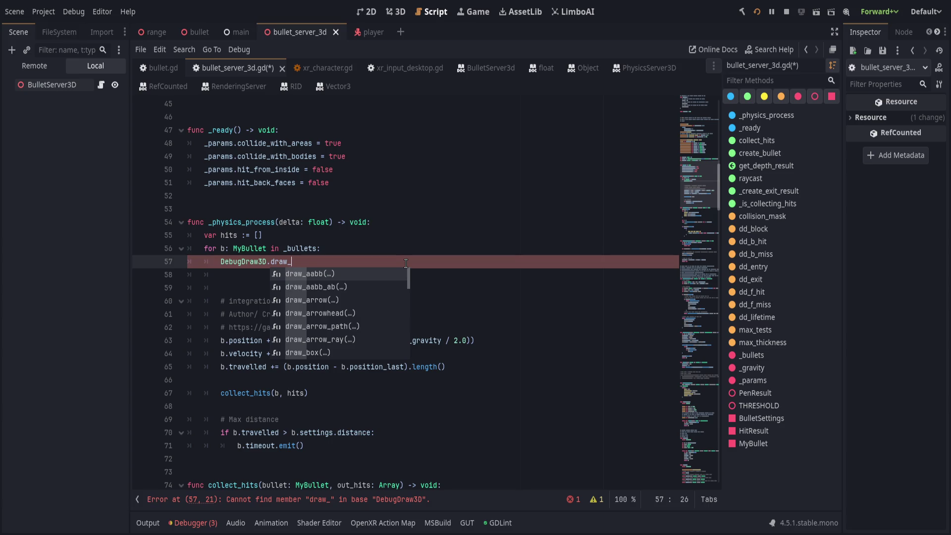
{"action": "key", "text": "BackSpace"}
{"action": "key", "text": "BackSpace"}
{"action": "key", "text": "BackSpace"}
{"action": "type", "text": "draw_"}
{"action": "type", "text": "sph"}
{"action": "key", "text": "Return"}
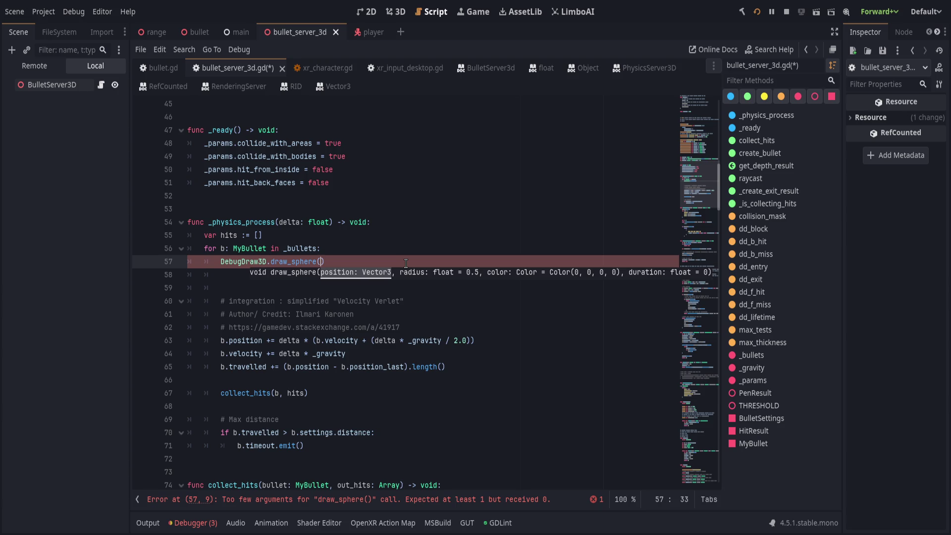
Fill in arguments b.position, 0.01, Color.AQUAMARINE, 1.0 and save the script
{"action": "type", "text": "b.position,"}
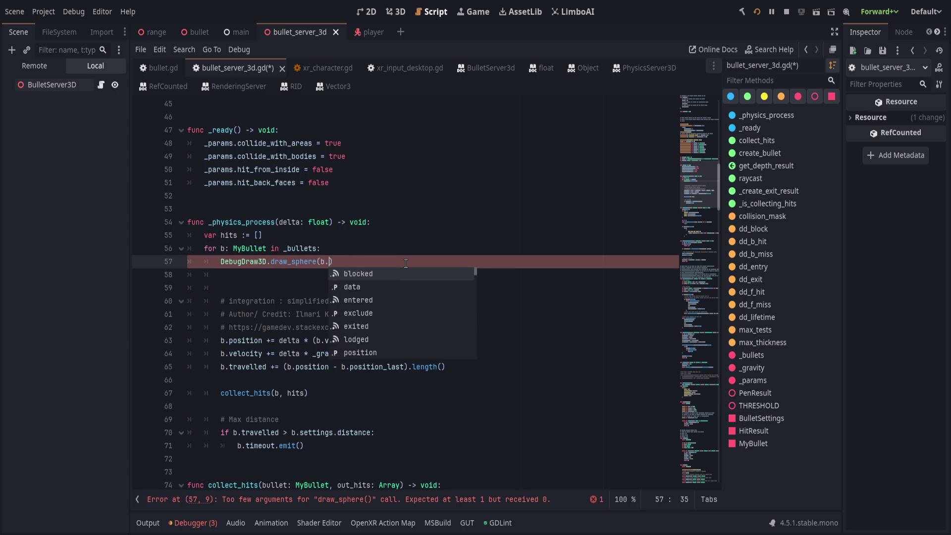
{"action": "type", "text": " 0.01"}
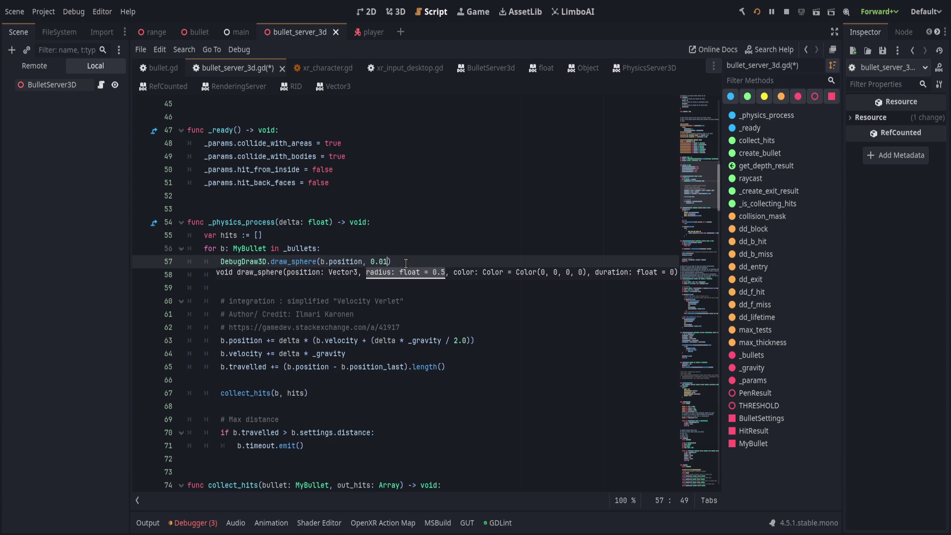
{"action": "type", "text": ", Color.A"}
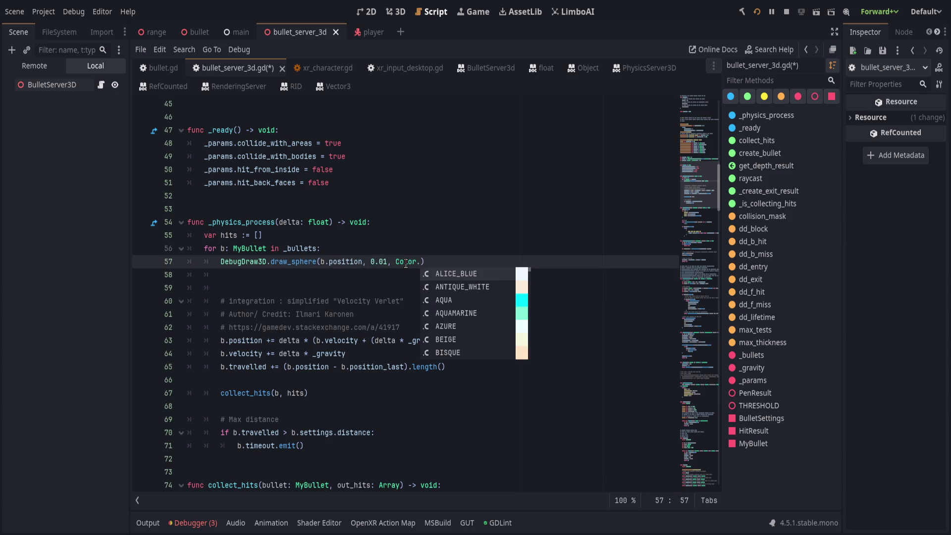
{"action": "key", "text": "Down"}
{"action": "key", "text": "Down"}
{"action": "key", "text": "Down"}
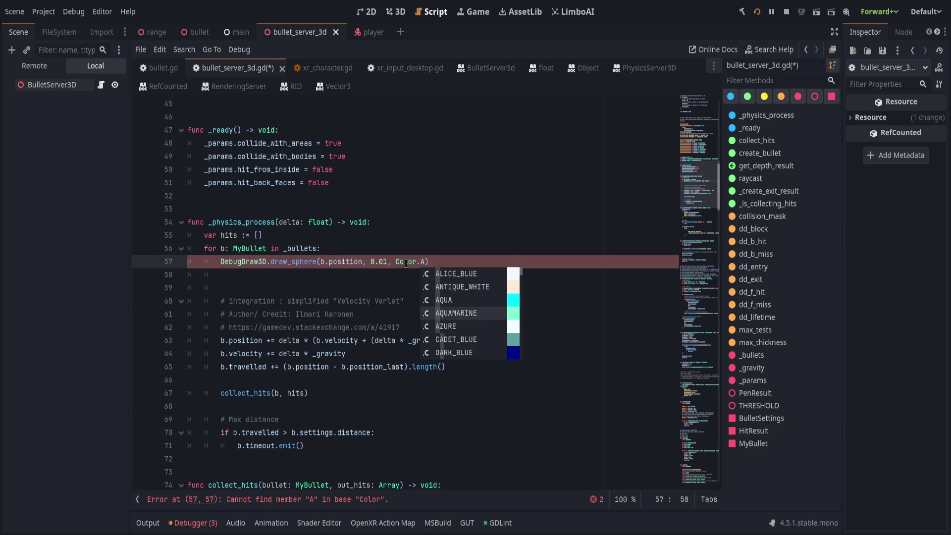
{"action": "key", "text": "Up"}
{"action": "key", "text": "Down"}
{"action": "key", "text": "Return"}
{"action": "type", "text": ","}
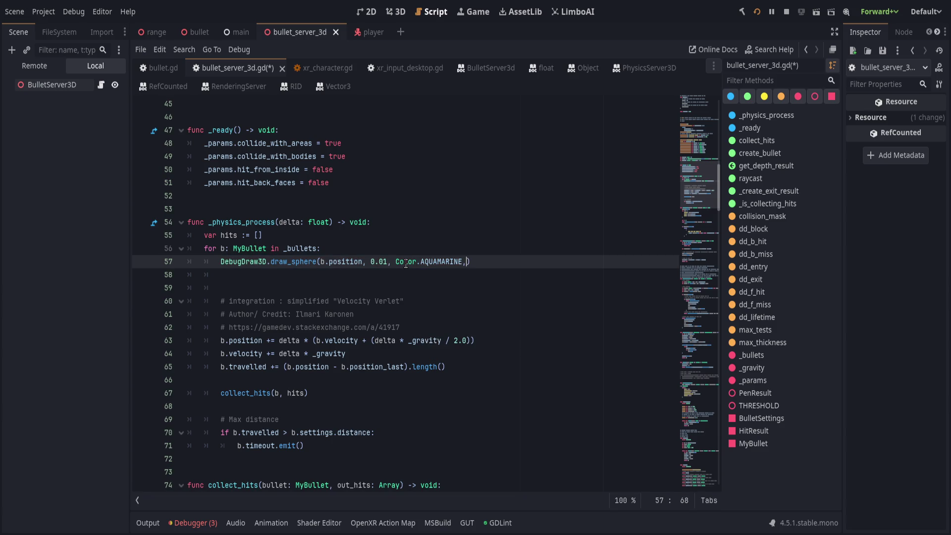
{"action": "type", "text": " 1.0)"}
{"action": "key", "text": "ctrl+s"}
{"action": "key", "text": "Down"}
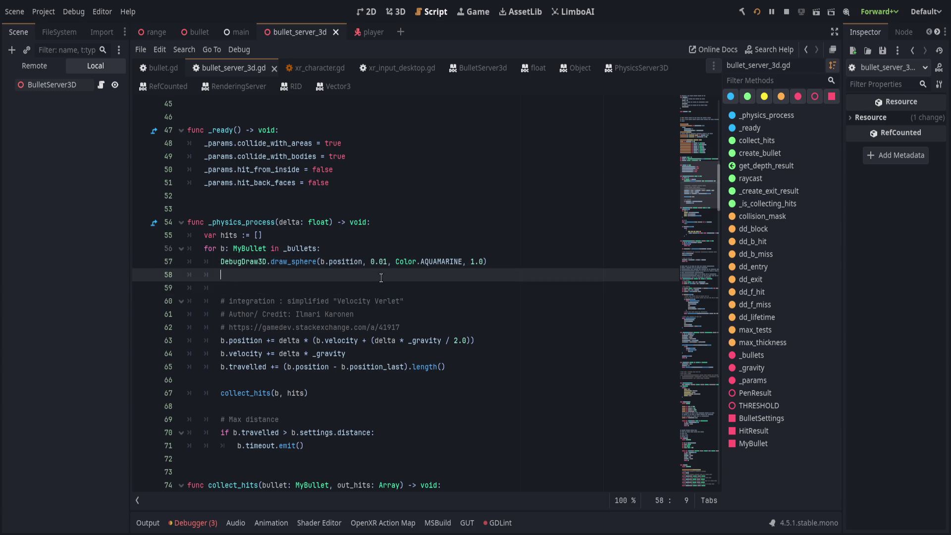
Remove the extra blank lines below the draw_sphere call and save
{"action": "key", "text": "ctrl+shift+k"}
{"action": "key", "text": "ctrl+shift+k"}
{"action": "key", "text": "Return"}
{"action": "key", "text": "ctrl+s"}
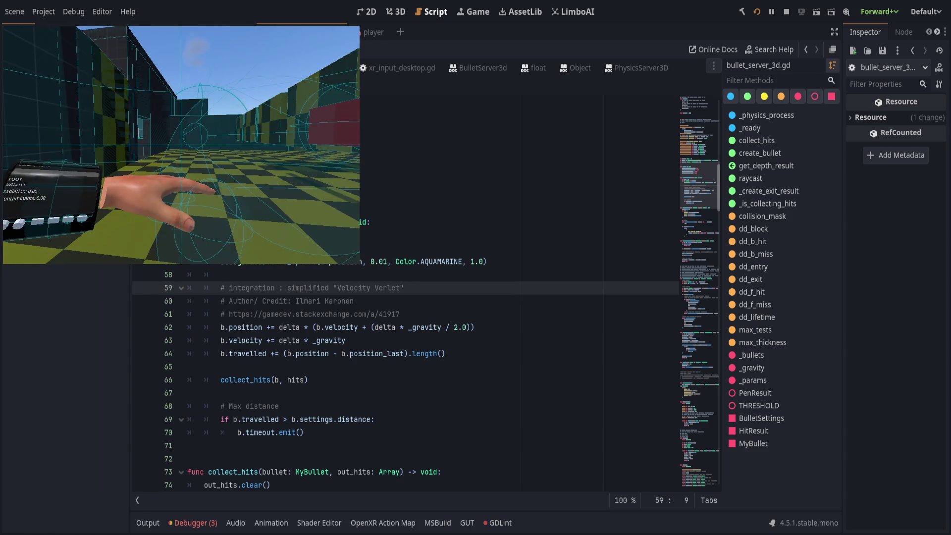
Set the sphere radius to 0.5, run the game, then clear the output log
{"action": "left_click", "coordinate": [381, 266]}
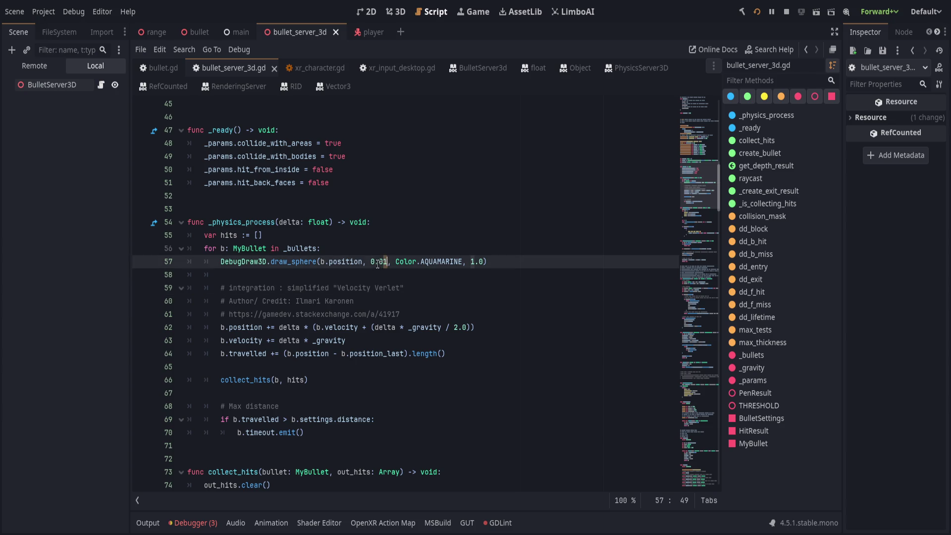
{"action": "left_click", "coordinate": [439, 248]}
{"action": "key", "text": "ctrl+s"}
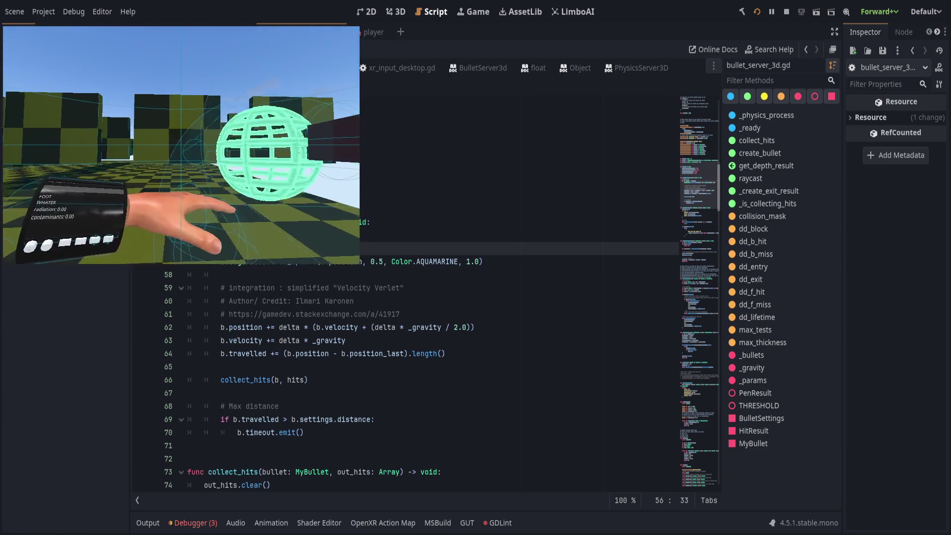
{"action": "key", "text": "alt+Tab"}
{"action": "left_click", "coordinate": [148, 523]}
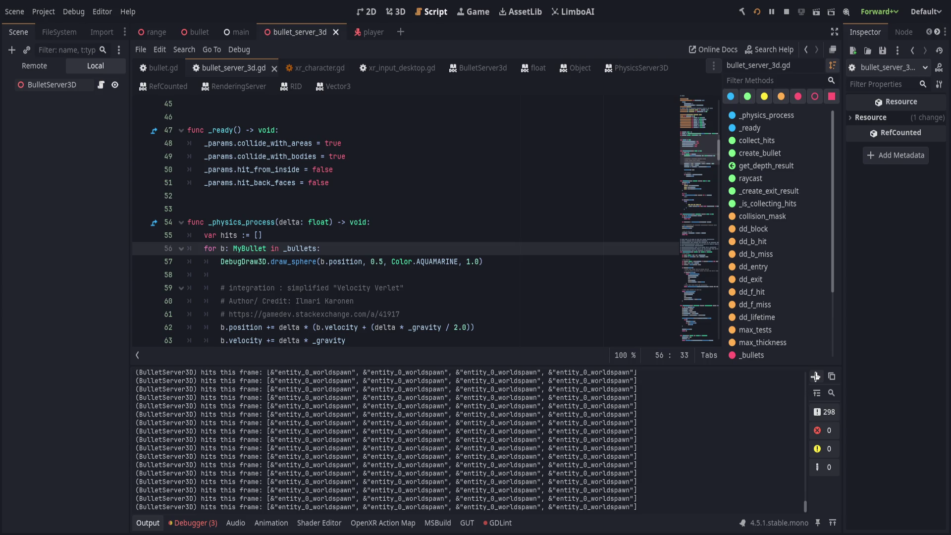
{"action": "left_click", "coordinate": [815, 377]}
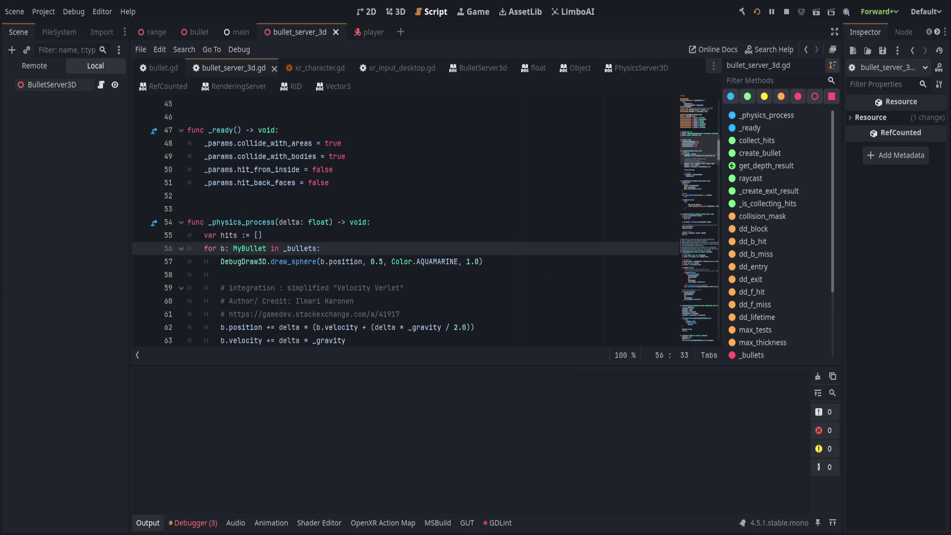
Watch the aquamarine spheres and worldspawn 'hits this frame' lines in the running game, then return to the script
{"action": "key", "text": "alt+Tab"}
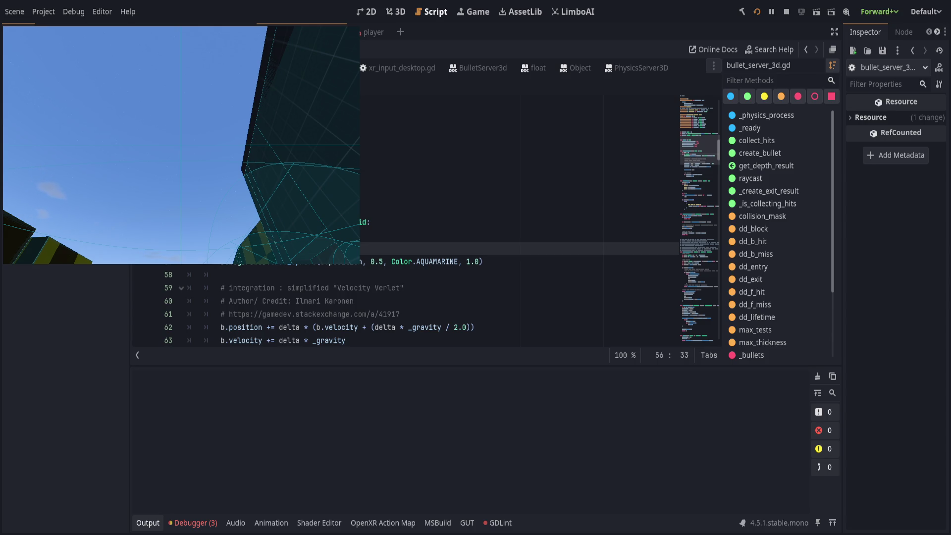
{"action": "key", "text": "alt+Tab"}
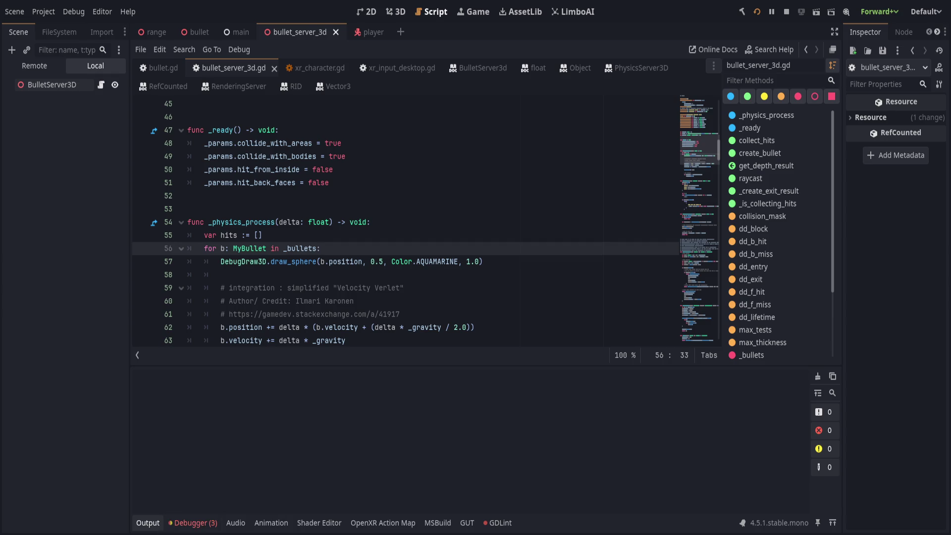
{"action": "key", "text": "alt+Tab"}
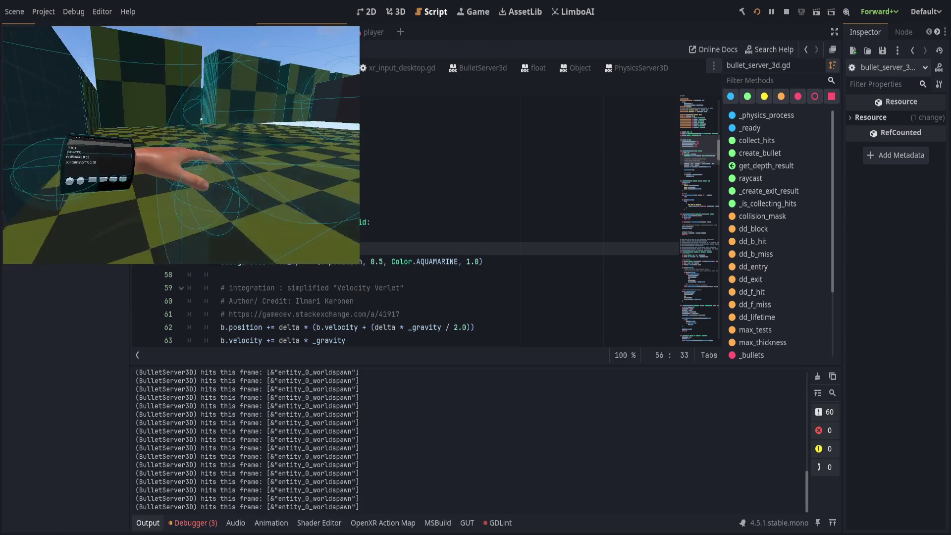
{"action": "key", "text": "alt+Tab"}
{"action": "left_click", "coordinate": [148, 522]}
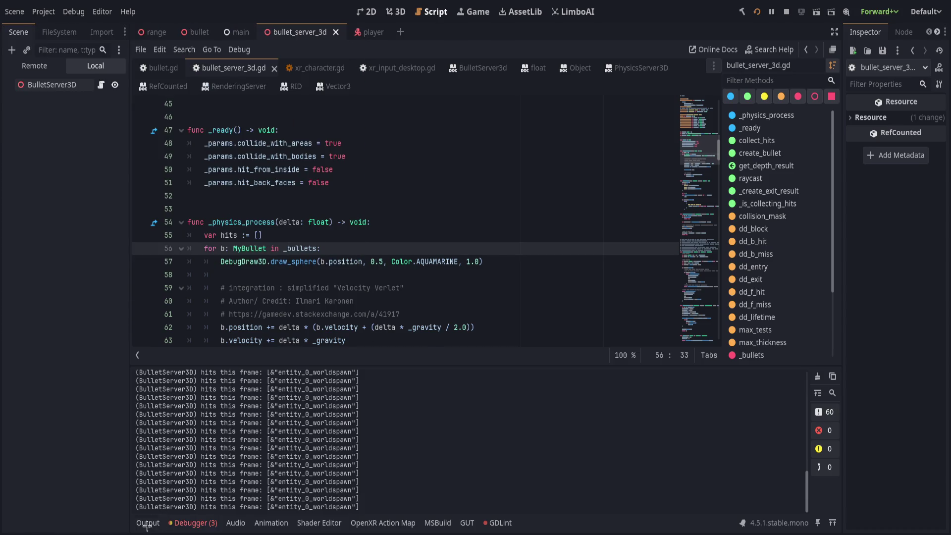
{"action": "left_click", "coordinate": [409, 381]}
{"action": "scroll", "coordinate": [408, 382], "scroll_direction": "down", "scroll_amount": 1}
{"action": "left_click", "coordinate": [385, 394]}
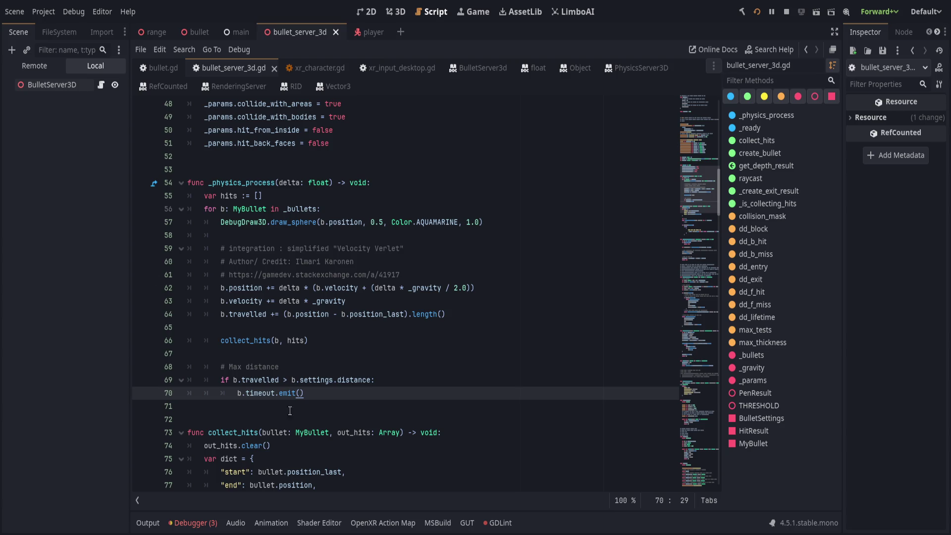
{"action": "scroll", "coordinate": [255, 412], "scroll_direction": "down", "scroll_amount": 6}
{"action": "left_click", "coordinate": [344, 353]}
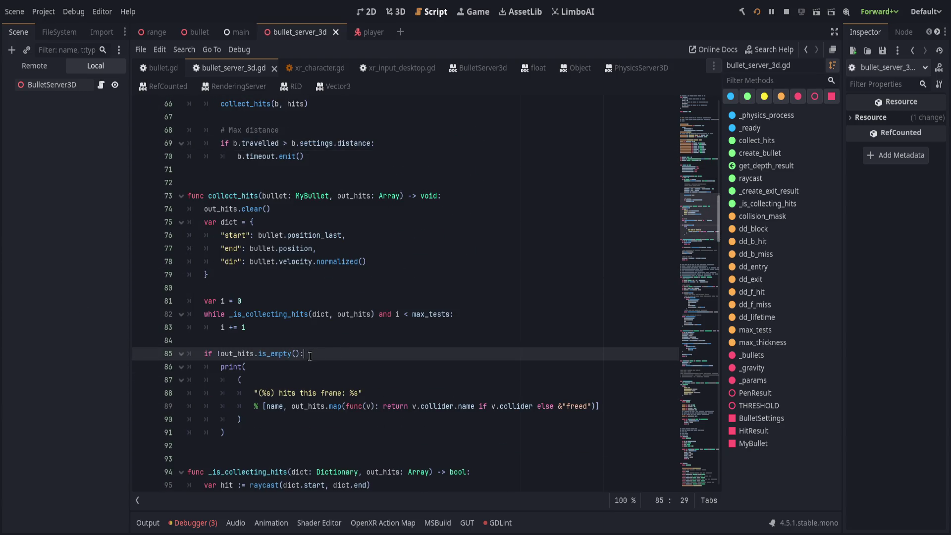
{"action": "left_click", "coordinate": [363, 406]}
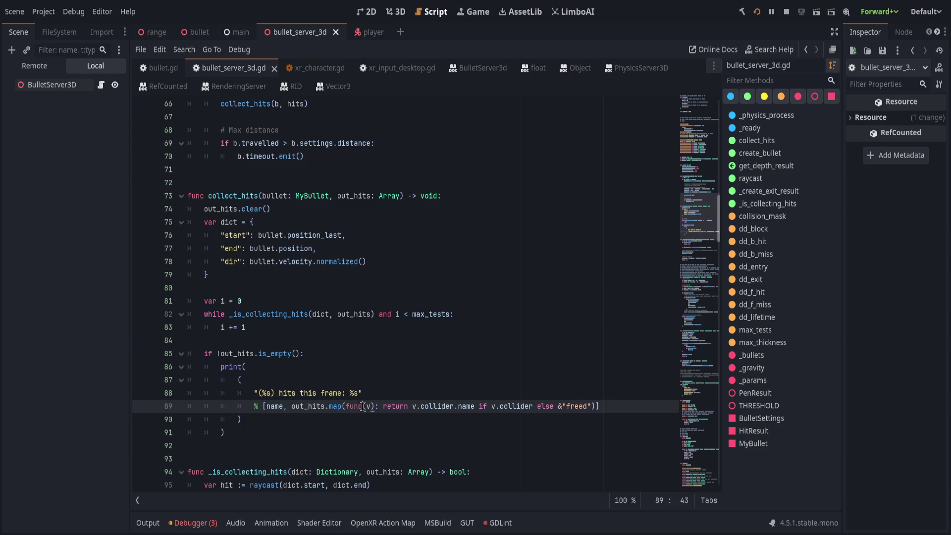
{"action": "left_click", "coordinate": [336, 430]}
{"action": "left_click", "coordinate": [632, 410]}
{"action": "double_click", "coordinate": [242, 352]}
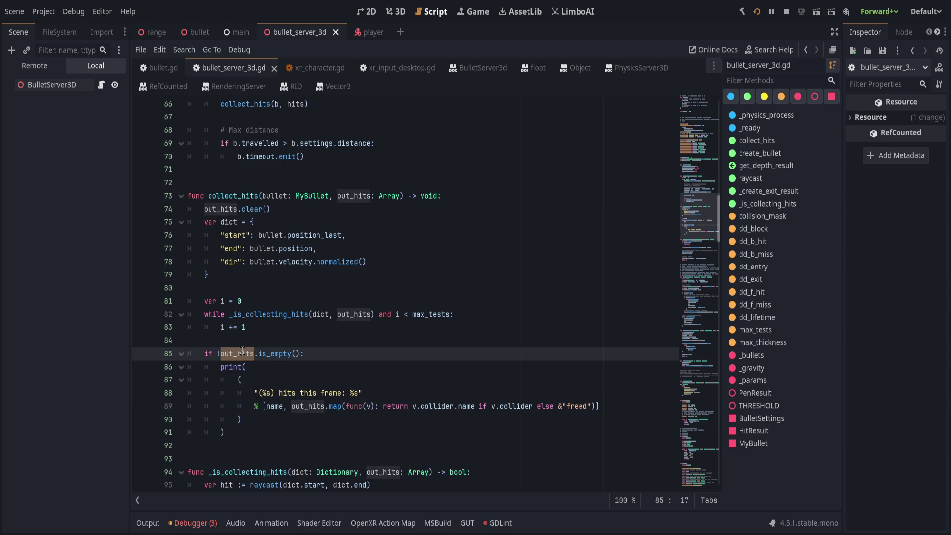
{"action": "left_click", "coordinate": [327, 356]}
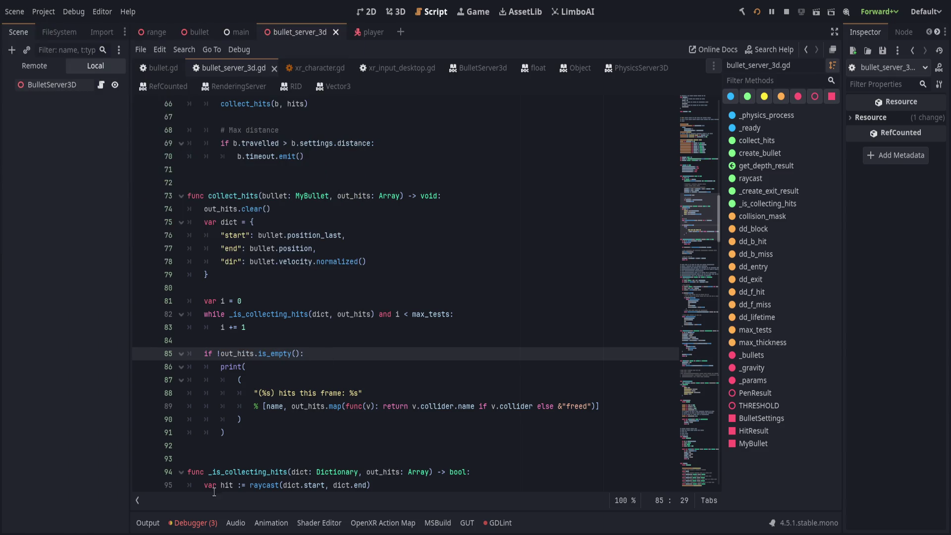
{"action": "left_click", "coordinate": [148, 522]}
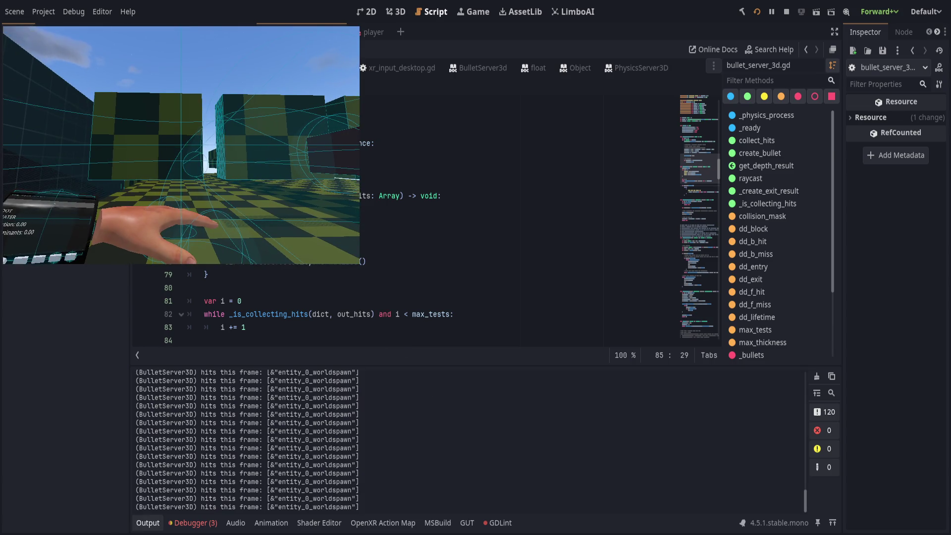
{"action": "left_click", "coordinate": [201, 105]}
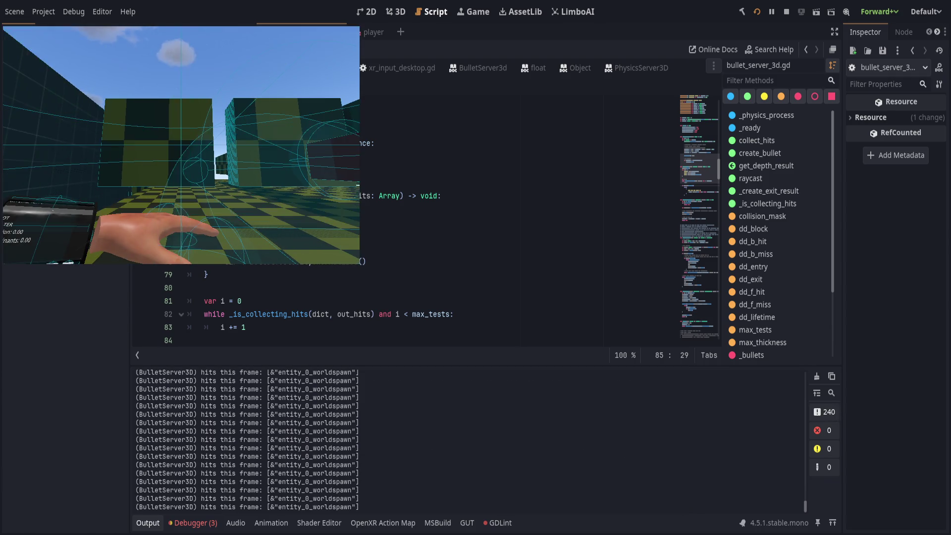
{"action": "key", "text": "alt+Tab"}
{"action": "left_click", "coordinate": [243, 196]}
{"action": "double_click", "coordinate": [243, 195]}
{"action": "scroll", "coordinate": [423, 245], "scroll_direction": "down", "scroll_amount": 2}
{"action": "scroll", "coordinate": [435, 247], "scroll_direction": "up", "scroll_amount": 6}
{"action": "scroll", "coordinate": [449, 252], "scroll_direction": "up", "scroll_amount": 1}
{"action": "double_click", "coordinate": [295, 302]}
{"action": "scroll", "coordinate": [382, 308], "scroll_direction": "down", "scroll_amount": 1}
{"action": "scroll", "coordinate": [382, 308], "scroll_direction": "down", "scroll_amount": 3}
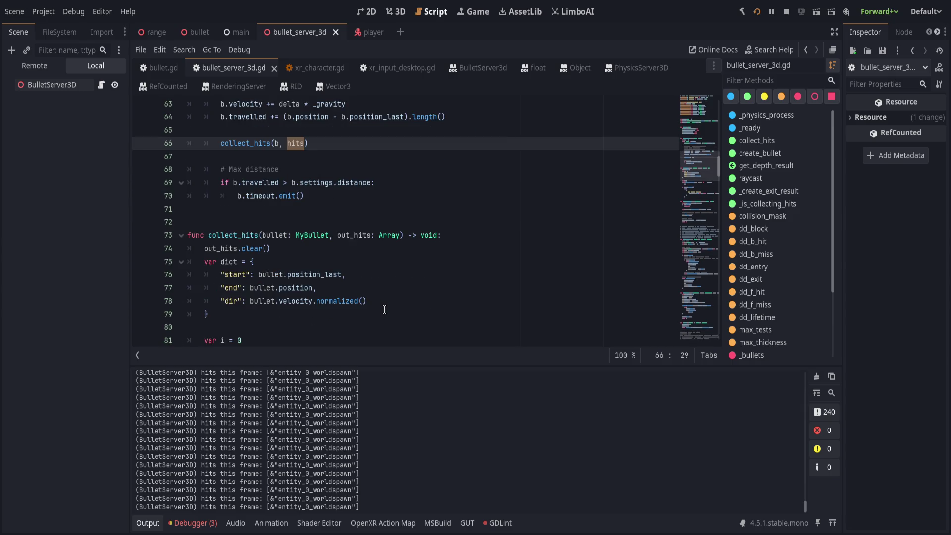
{"action": "left_click", "coordinate": [357, 235]}
{"action": "scroll", "coordinate": [356, 232], "scroll_direction": "up", "scroll_amount": 4}
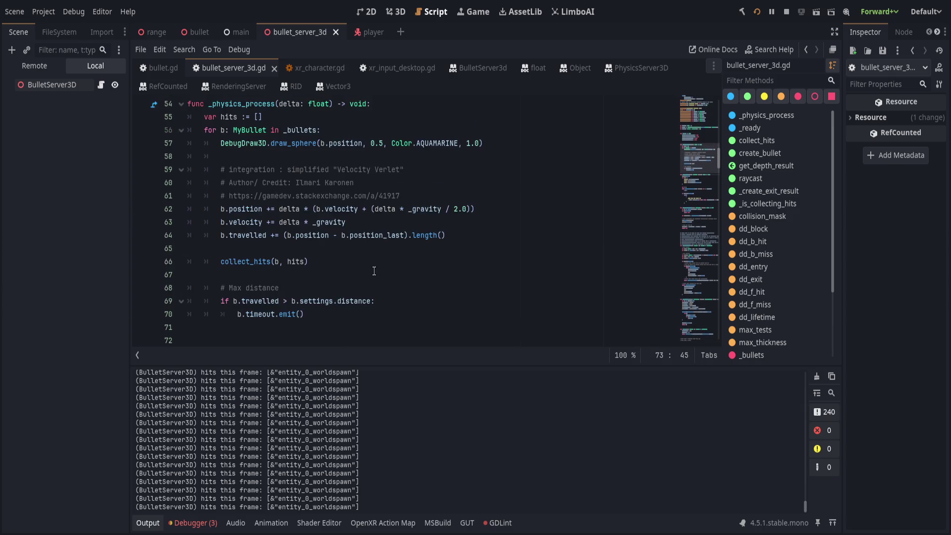
{"action": "left_click", "coordinate": [356, 157]}
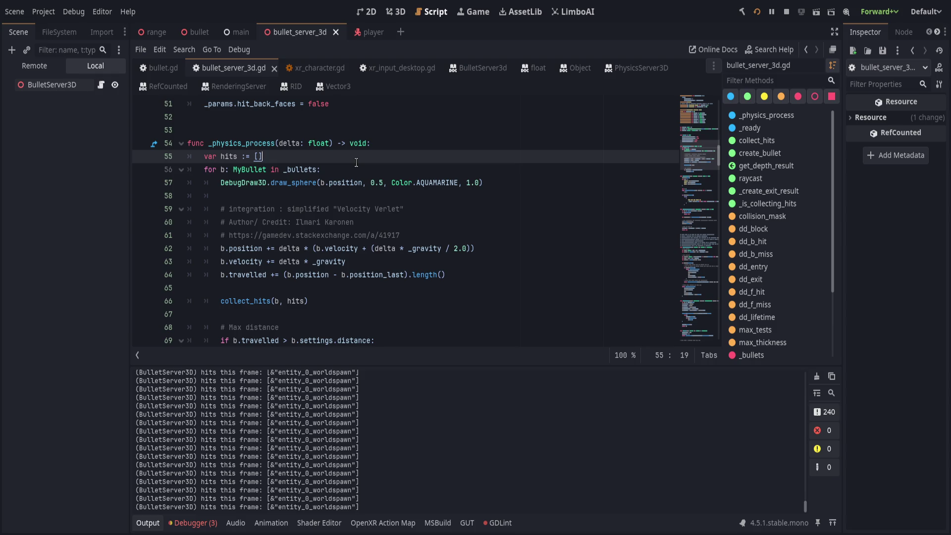
{"action": "left_click", "coordinate": [364, 283]}
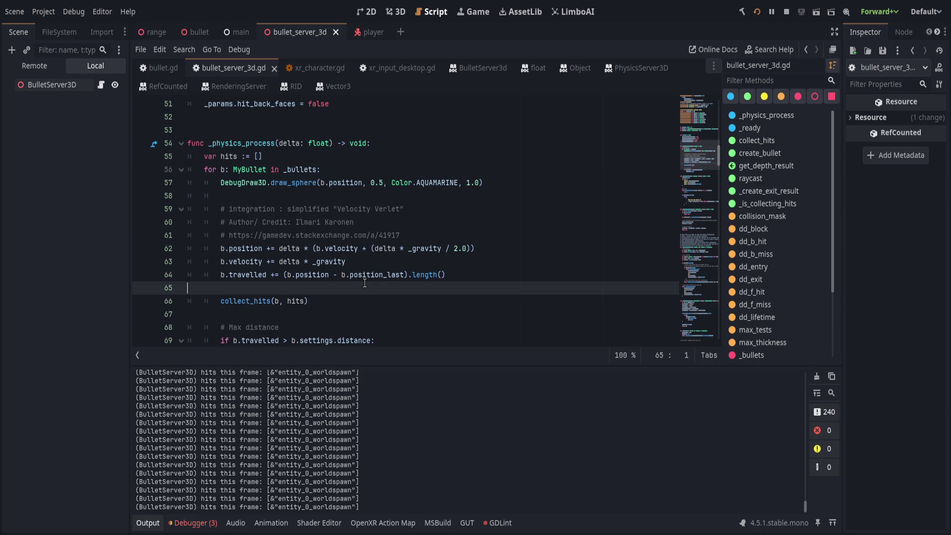
Insert hits.clear() above collect_hits(b, hits), fix the 'hit' typo, save, and clear the output
{"action": "key", "text": "Return"}
{"action": "type", "text": "hit.clear()"}
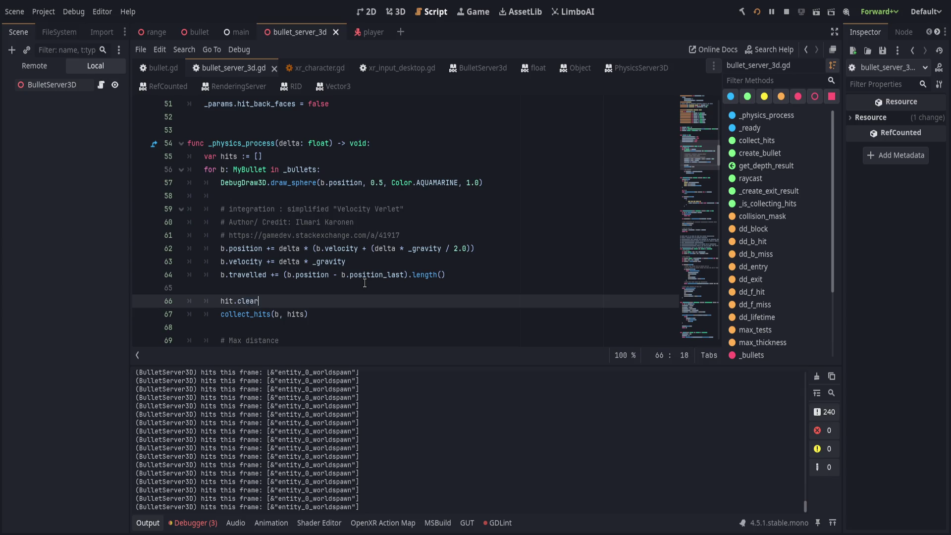
{"action": "key", "text": "ctrl+s"}
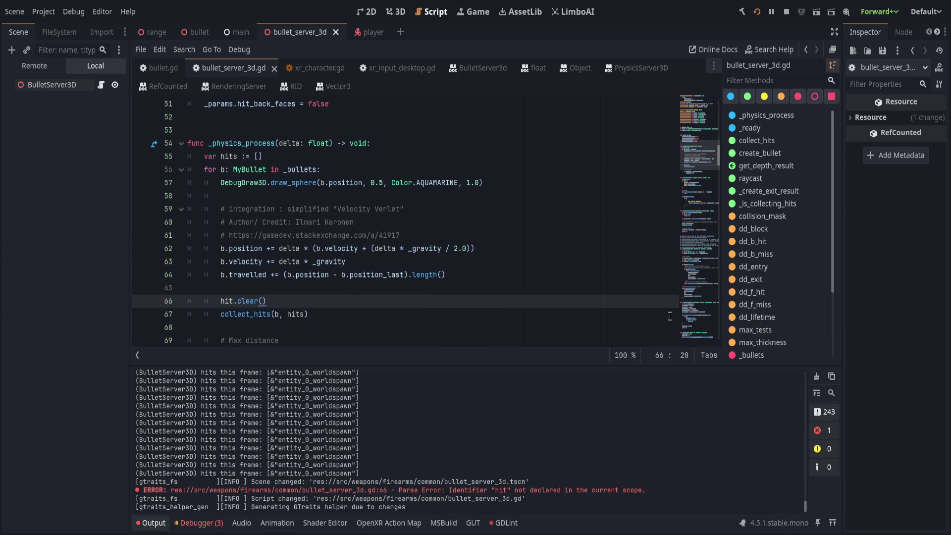
{"action": "key", "text": "Left"}
{"action": "key", "text": "Left"}
{"action": "key", "text": "Left"}
{"action": "type", "text": "s"}
{"action": "key", "text": "ctrl+s"}
{"action": "left_click", "coordinate": [534, 214]}
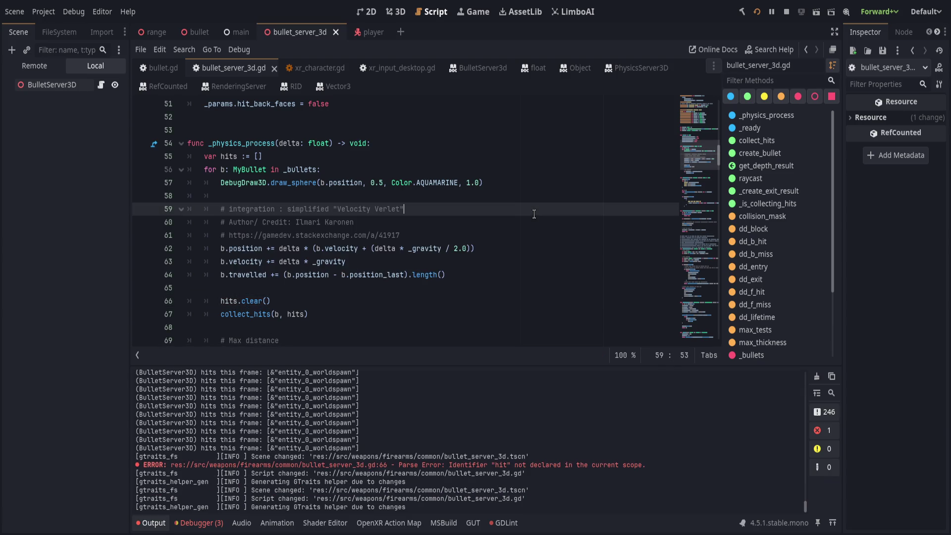
{"action": "left_click", "coordinate": [817, 376]}
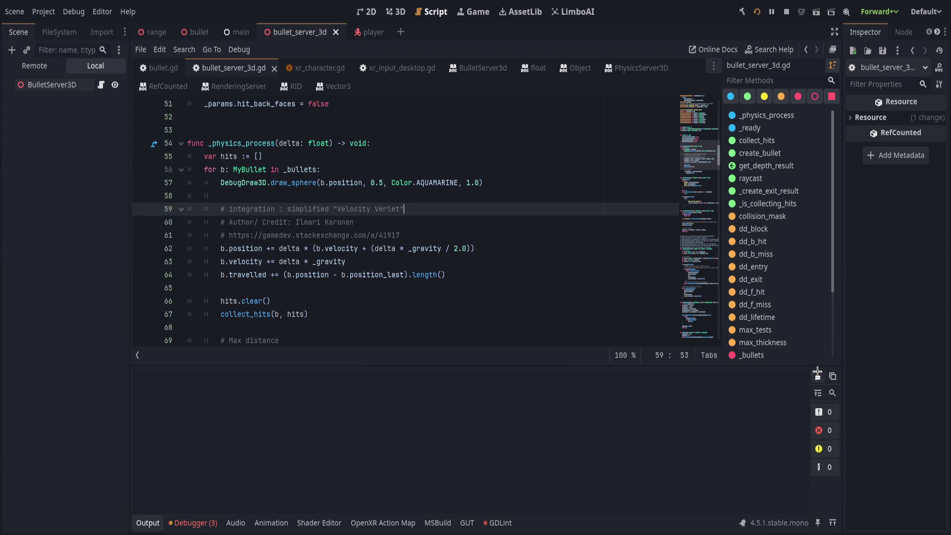
Clear the output log and replace hits.clear() with var in_frame := []
{"action": "left_click", "coordinate": [437, 224]}
{"action": "left_click", "coordinate": [226, 144]}
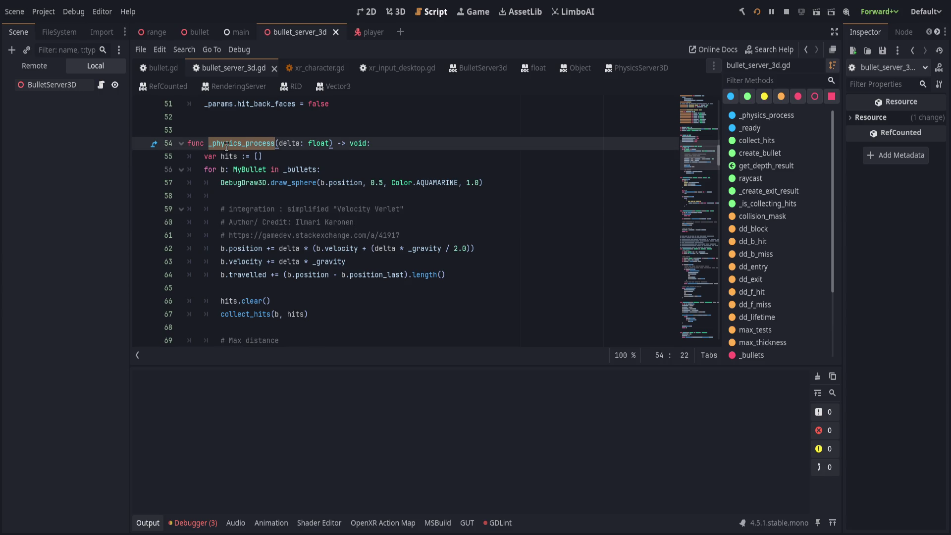
{"action": "double_click", "coordinate": [229, 156]}
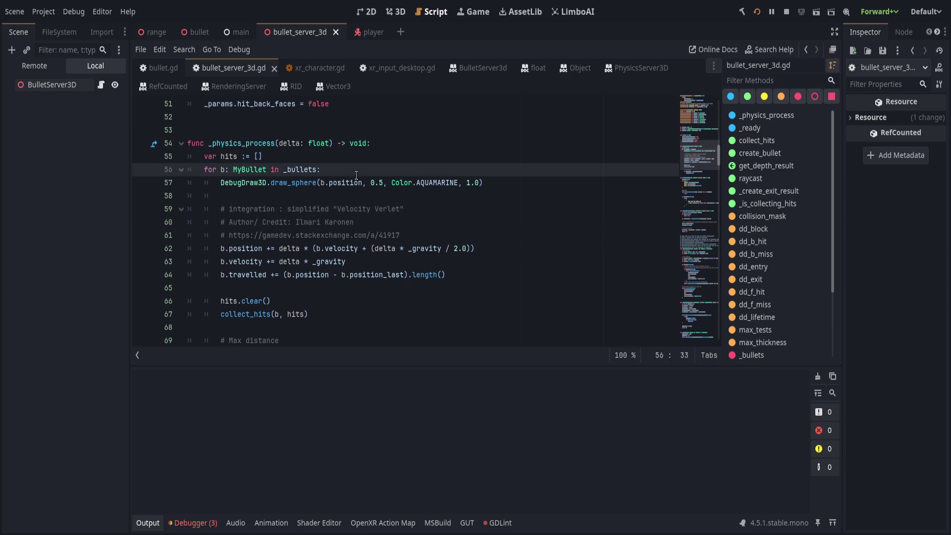
{"action": "triple_click", "coordinate": [302, 301]}
{"action": "type", "text": "var in_frame :"}
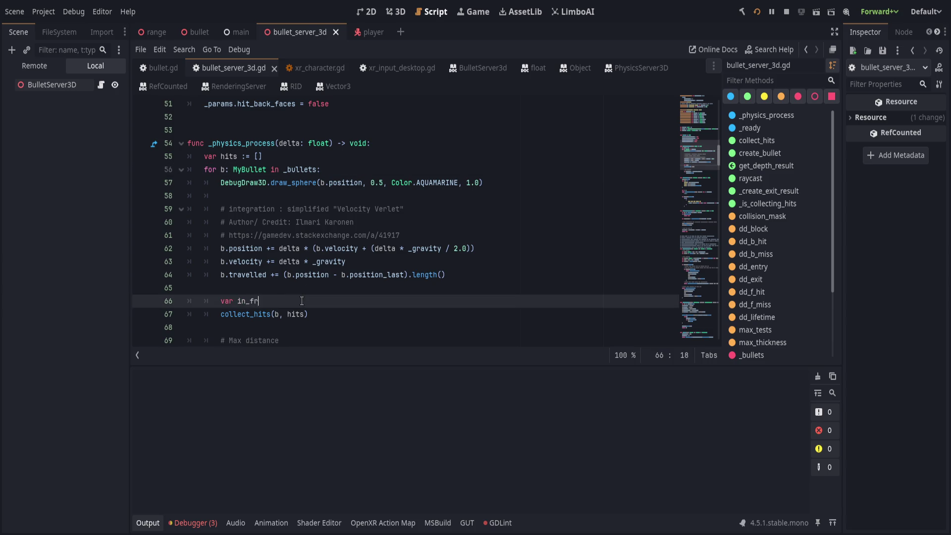
{"action": "type", "text": "= []"}
{"action": "key", "text": "Down"}
Pass in_frame to collect_hits instead of hits, save, and run the game with F5
{"action": "double_click", "coordinate": [253, 301]}
{"action": "key", "text": "ctrl+c"}
{"action": "double_click", "coordinate": [295, 314]}
{"action": "key", "text": "ctrl+v"}
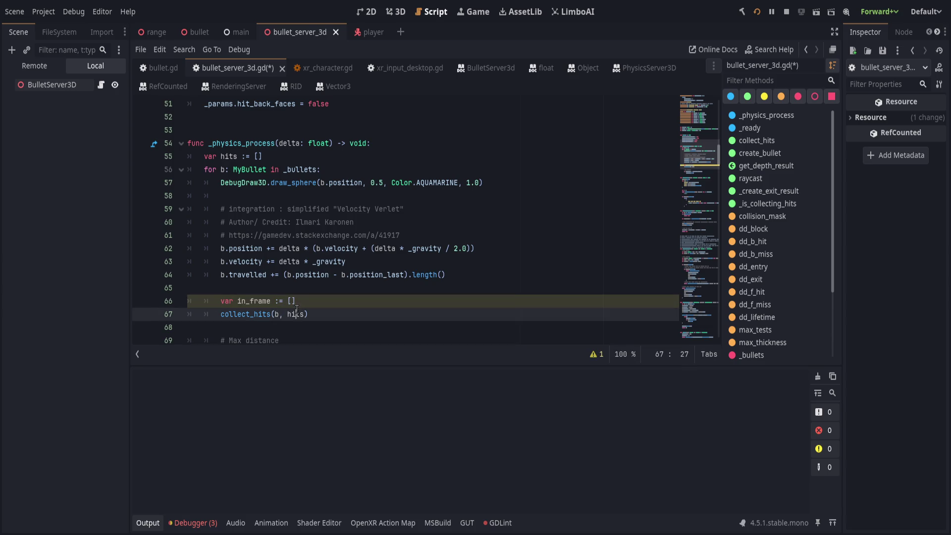
{"action": "key", "text": "ctrl+s"}
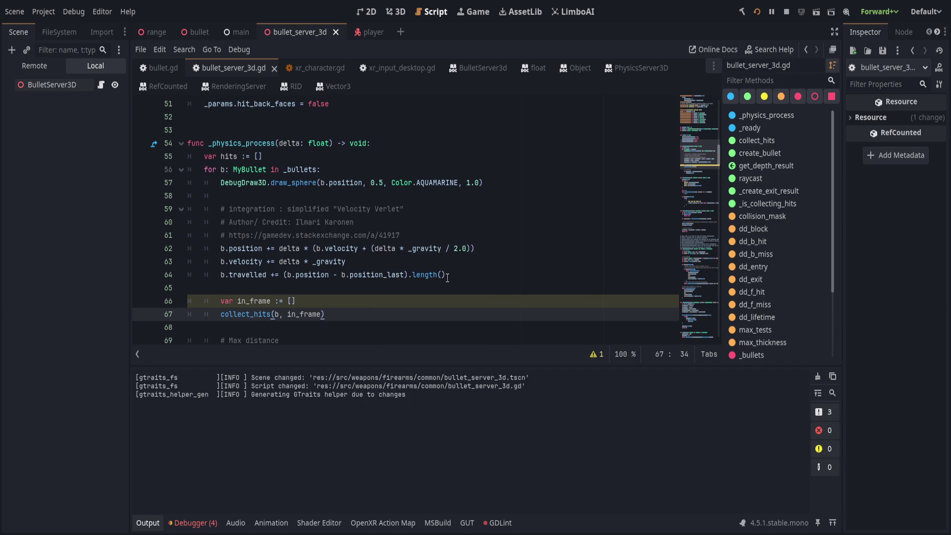
{"action": "scroll", "coordinate": [450, 280], "scroll_direction": "down", "scroll_amount": 1}
{"action": "scroll", "coordinate": [452, 280], "scroll_direction": "down", "scroll_amount": 1}
{"action": "key", "text": "F5"}
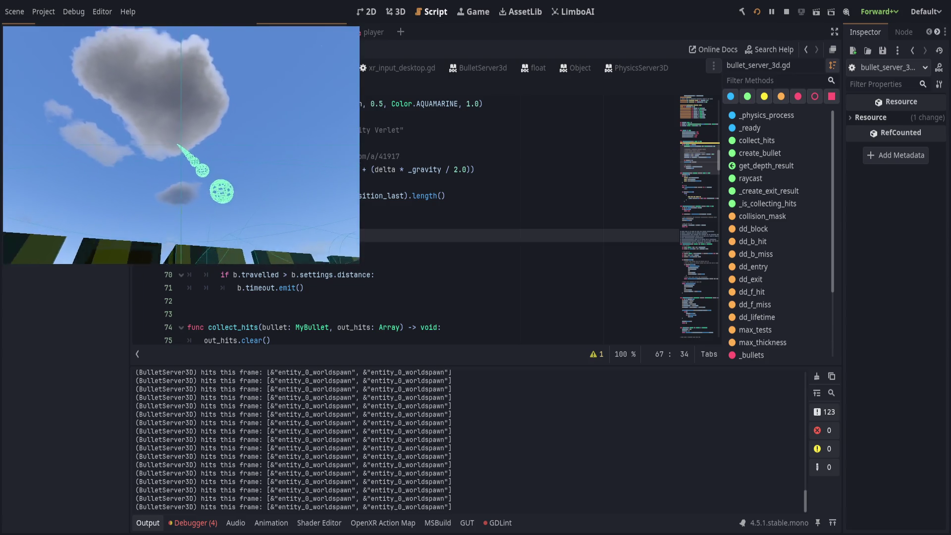
{"action": "double_click", "coordinate": [244, 184]}
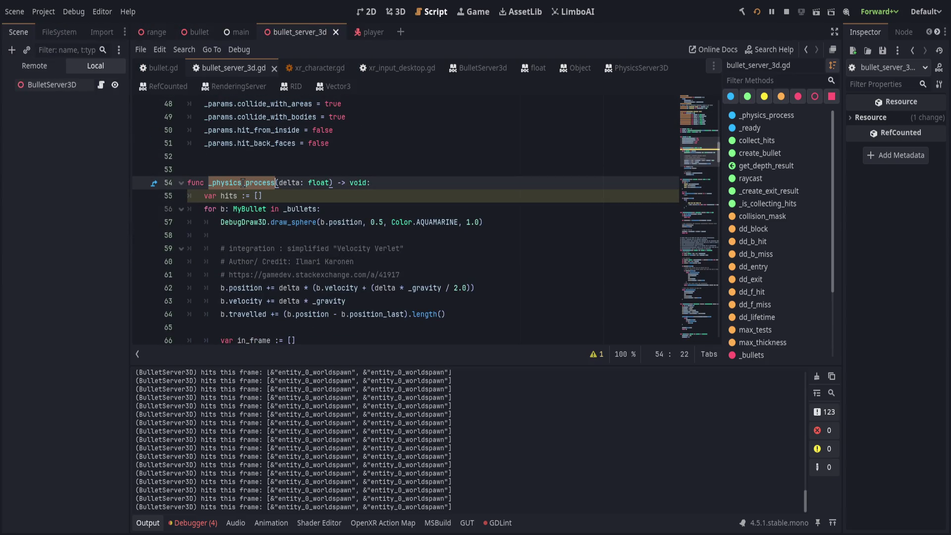
Delete the hit-printing if block and its leftover blank line from collect_hits
{"action": "scroll", "coordinate": [243, 184], "scroll_direction": "down", "scroll_amount": 2}
{"action": "double_click", "coordinate": [245, 274]}
{"action": "scroll", "coordinate": [246, 258], "scroll_direction": "down", "scroll_amount": 3}
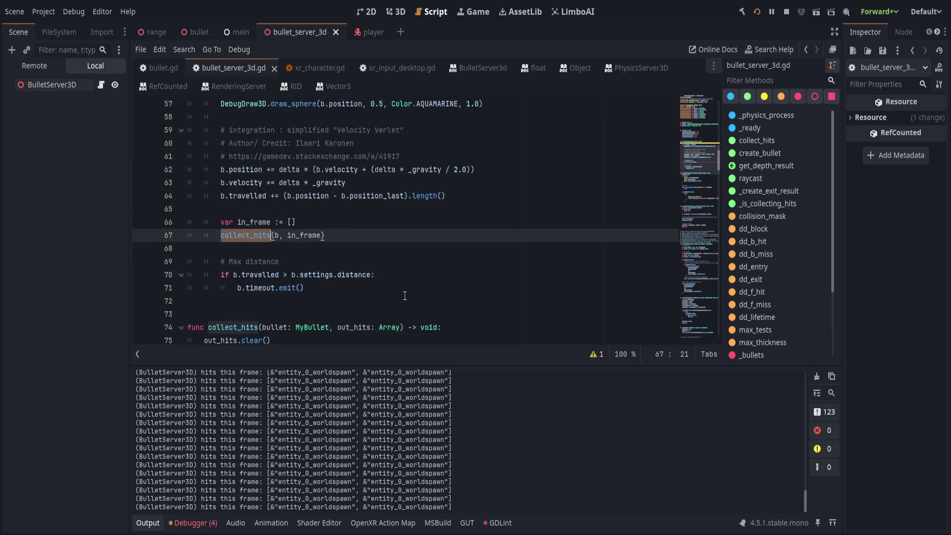
{"action": "double_click", "coordinate": [246, 248]}
{"action": "scroll", "coordinate": [278, 250], "scroll_direction": "up", "scroll_amount": 4}
{"action": "scroll", "coordinate": [317, 253], "scroll_direction": "down", "scroll_amount": 6}
{"action": "scroll", "coordinate": [342, 257], "scroll_direction": "down", "scroll_amount": 3}
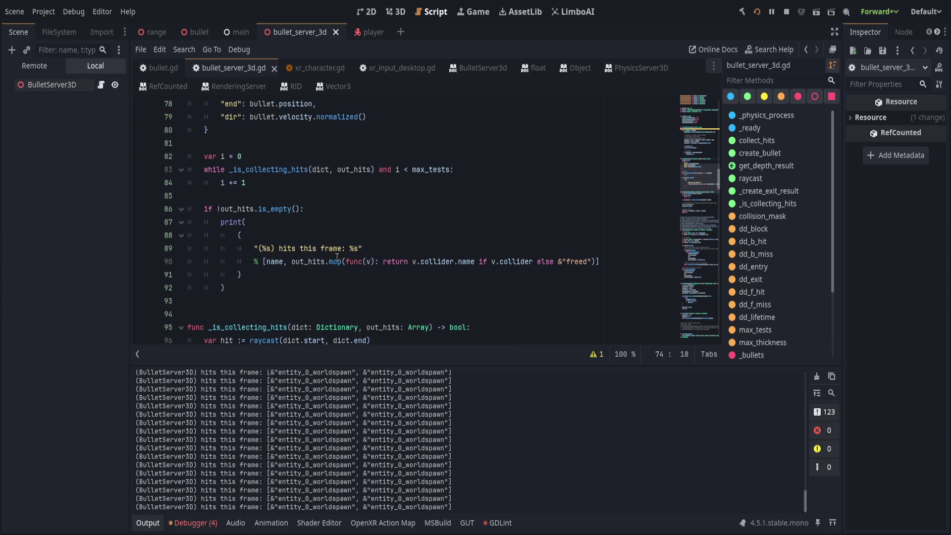
{"action": "left_click_drag", "start_coordinate": [256, 323], "coordinate": [282, 238]}
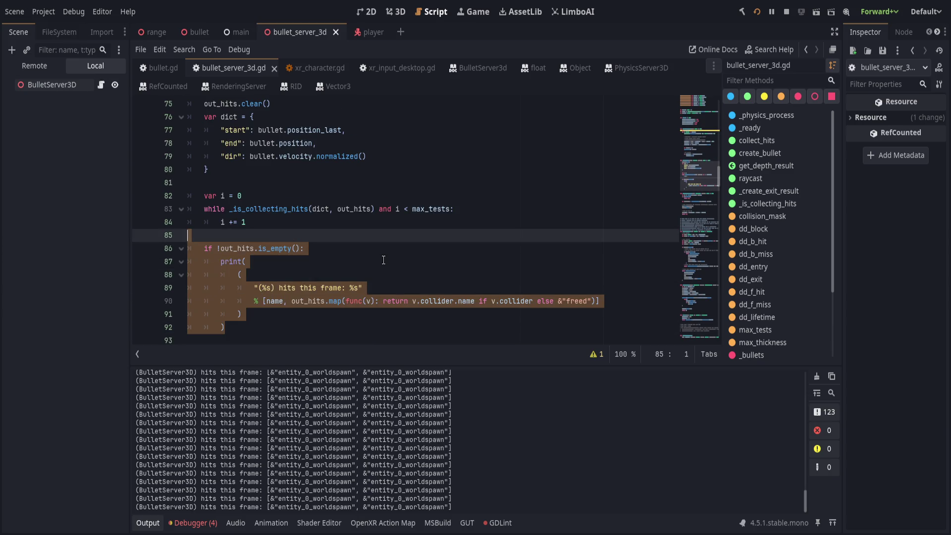
{"action": "key", "text": "Delete"}
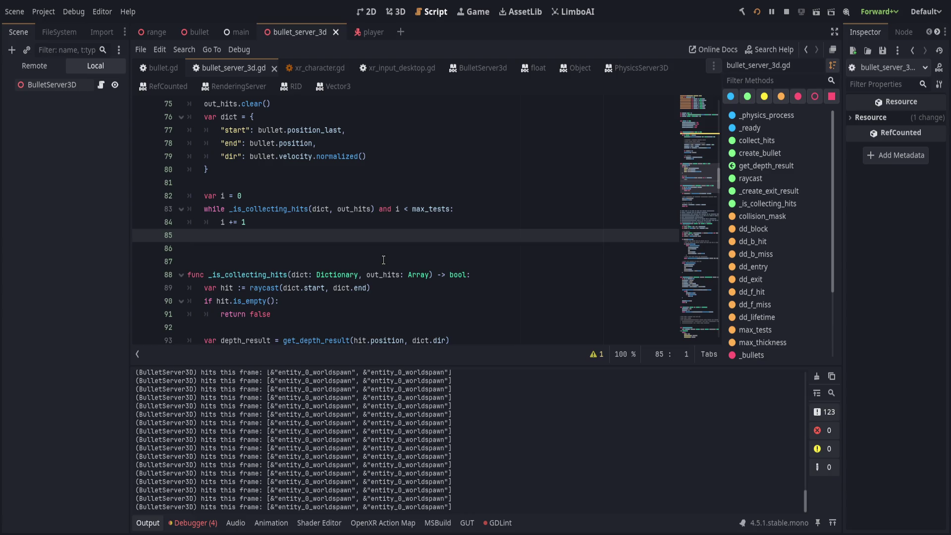
{"action": "key", "text": "Delete"}
Paste the hit-printing block on a new line after collect_hits(b, in_frame)
{"action": "scroll", "coordinate": [381, 258], "scroll_direction": "up", "scroll_amount": 3}
{"action": "left_click", "coordinate": [320, 223]}
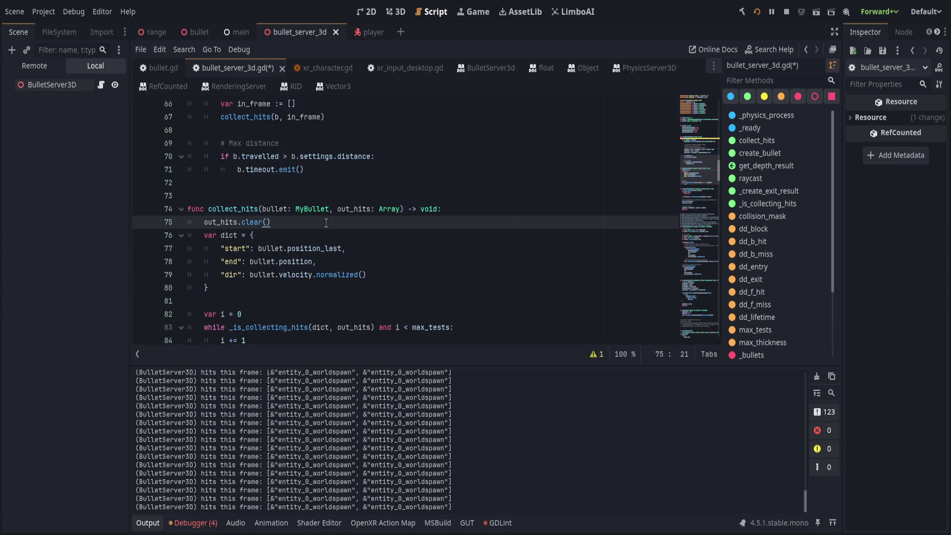
{"action": "scroll", "coordinate": [326, 223], "scroll_direction": "up", "scroll_amount": 3}
{"action": "scroll", "coordinate": [347, 216], "scroll_direction": "down", "scroll_amount": 6}
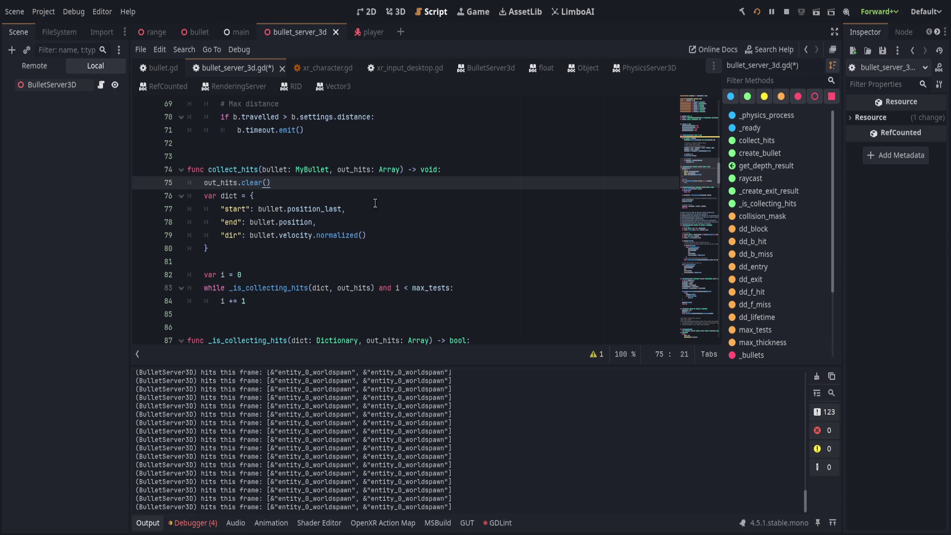
{"action": "double_click", "coordinate": [354, 169]}
{"action": "scroll", "coordinate": [277, 238], "scroll_direction": "down", "scroll_amount": 2}
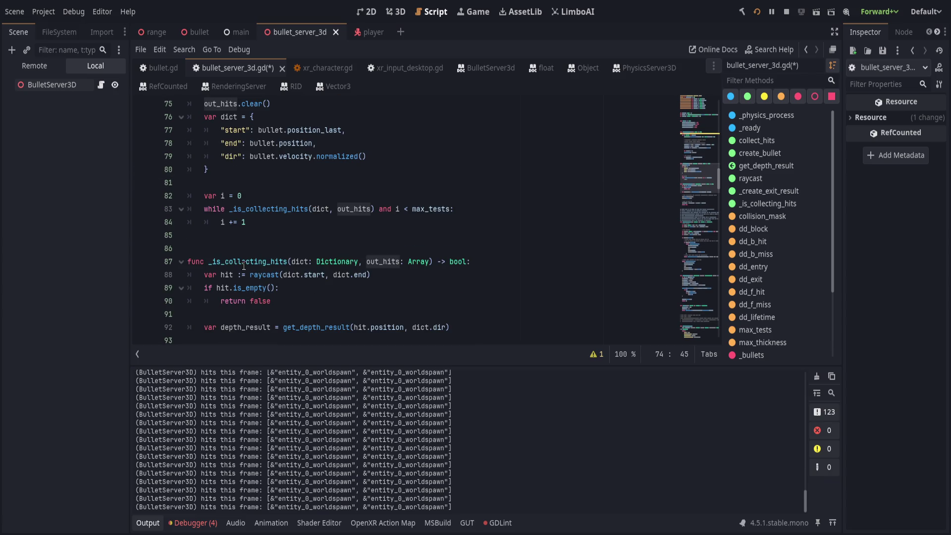
{"action": "scroll", "coordinate": [244, 267], "scroll_direction": "up", "scroll_amount": 7}
{"action": "left_click", "coordinate": [371, 278]}
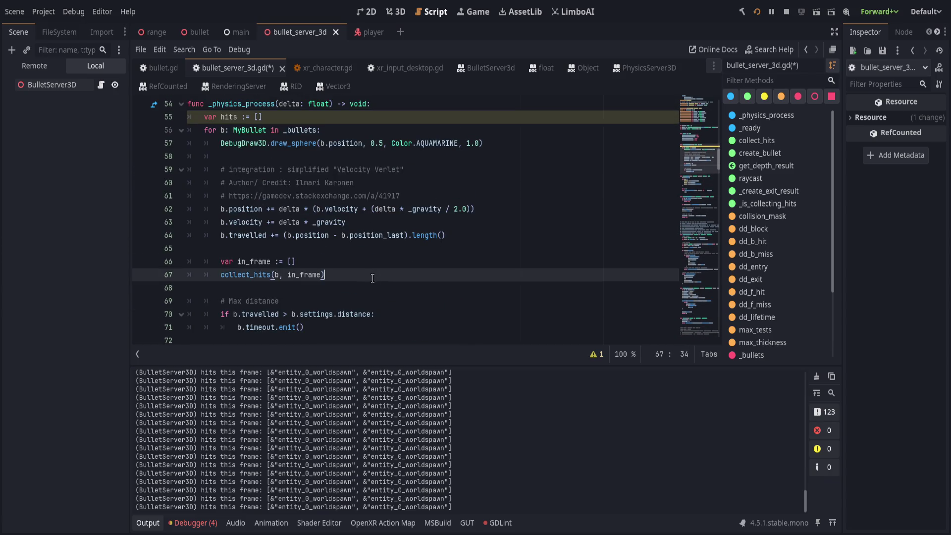
{"action": "key", "text": "Return"}
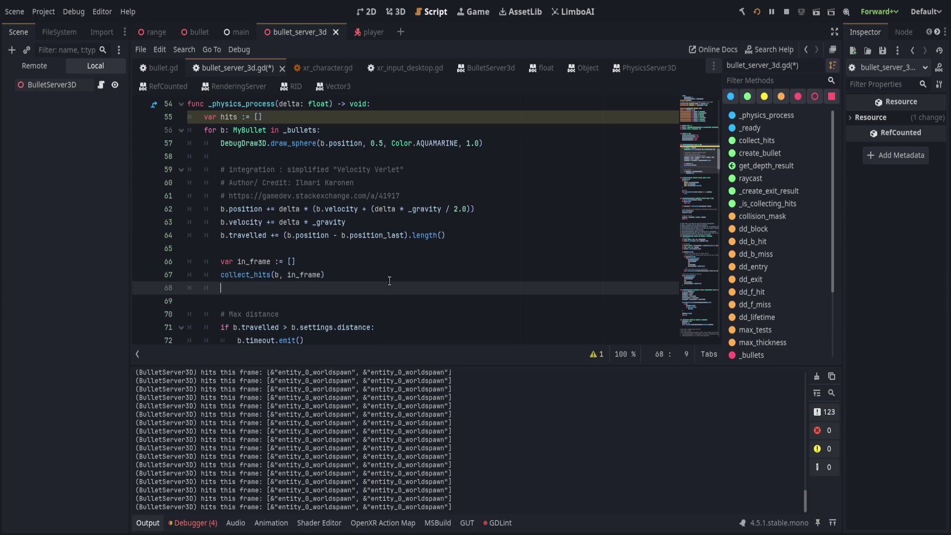
{"action": "key", "text": "ctrl+v"}
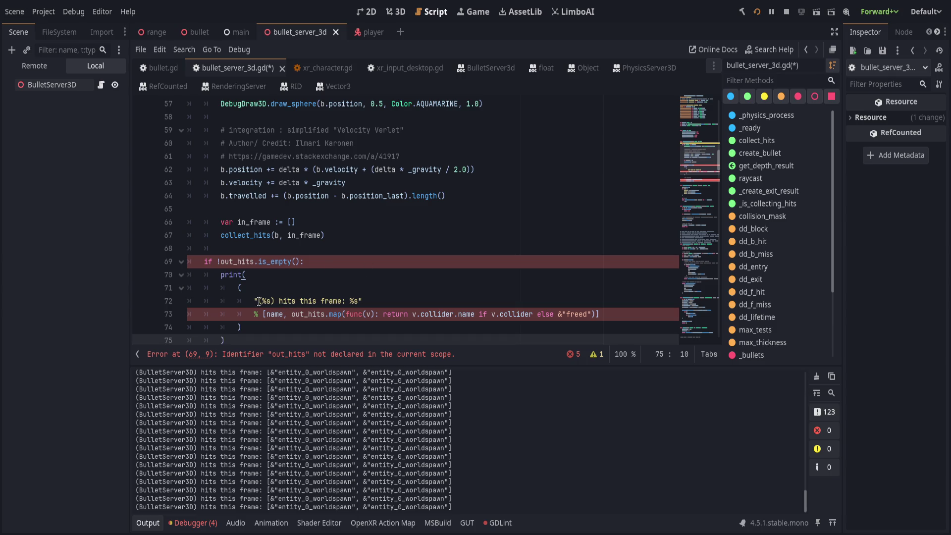
Replace name with b in the print call's arguments
{"action": "left_click_drag", "start_coordinate": [257, 301], "coordinate": [275, 301]}
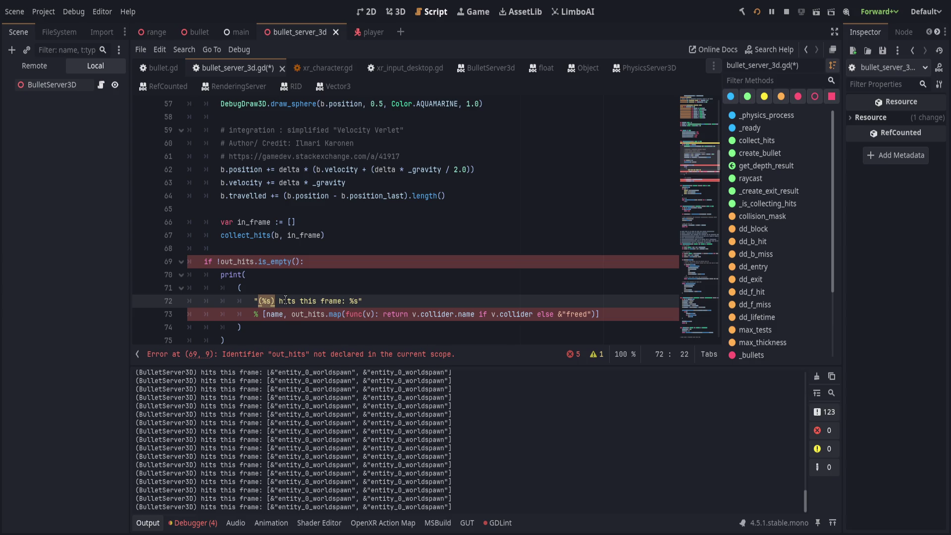
{"action": "double_click", "coordinate": [274, 314]}
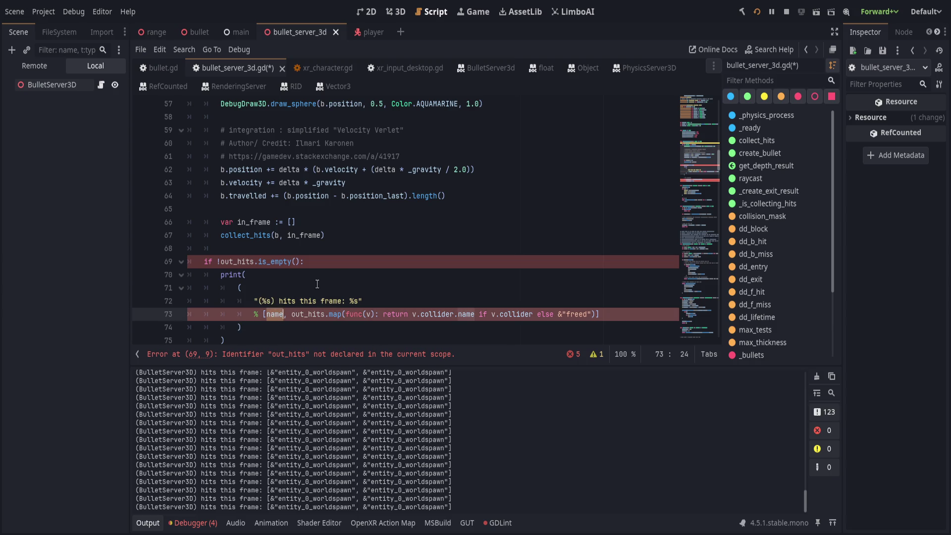
{"action": "left_click_drag", "start_coordinate": [258, 301], "coordinate": [276, 301]}
{"action": "double_click", "coordinate": [274, 314]}
{"action": "scroll", "coordinate": [348, 242], "scroll_direction": "up", "scroll_amount": 3}
{"action": "scroll", "coordinate": [342, 241], "scroll_direction": "down", "scroll_amount": 1}
{"action": "scroll", "coordinate": [331, 239], "scroll_direction": "down", "scroll_amount": 1}
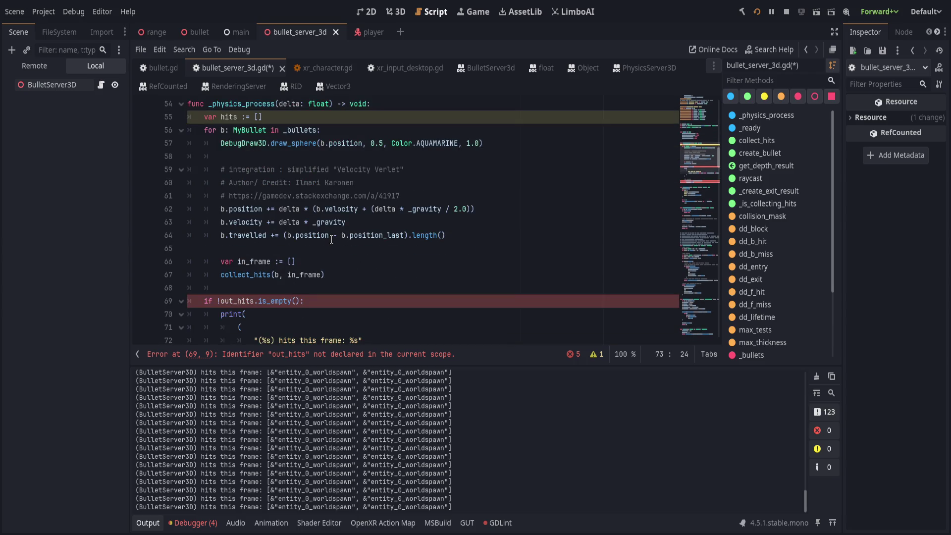
{"action": "scroll", "coordinate": [331, 240], "scroll_direction": "down", "scroll_amount": 2}
{"action": "type", "text": "n"}
{"action": "key", "text": "BackSpace"}
{"action": "type", "text": "b"}
{"action": "key", "text": "Escape"}
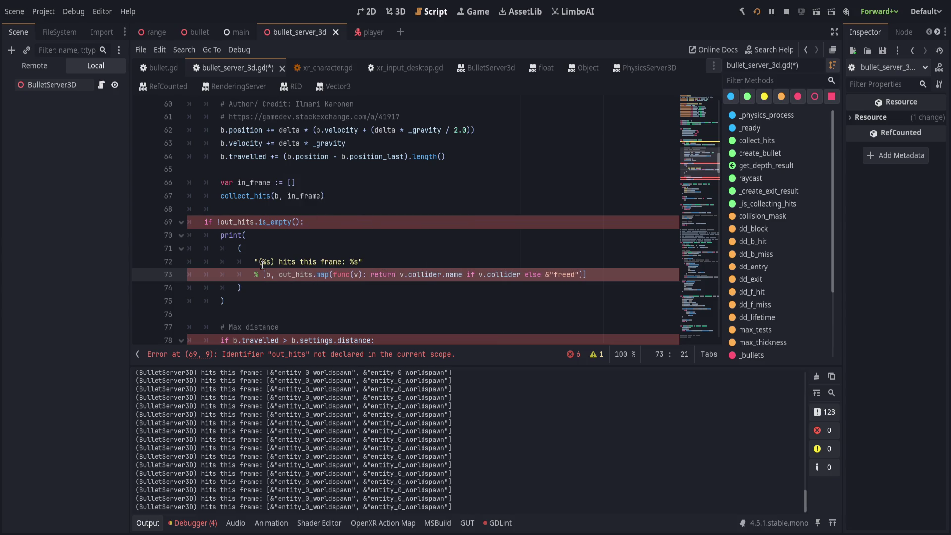
Change the message prefix from (%s) to [%s]
{"action": "left_click", "coordinate": [261, 262]}
{"action": "type", "text": "["}
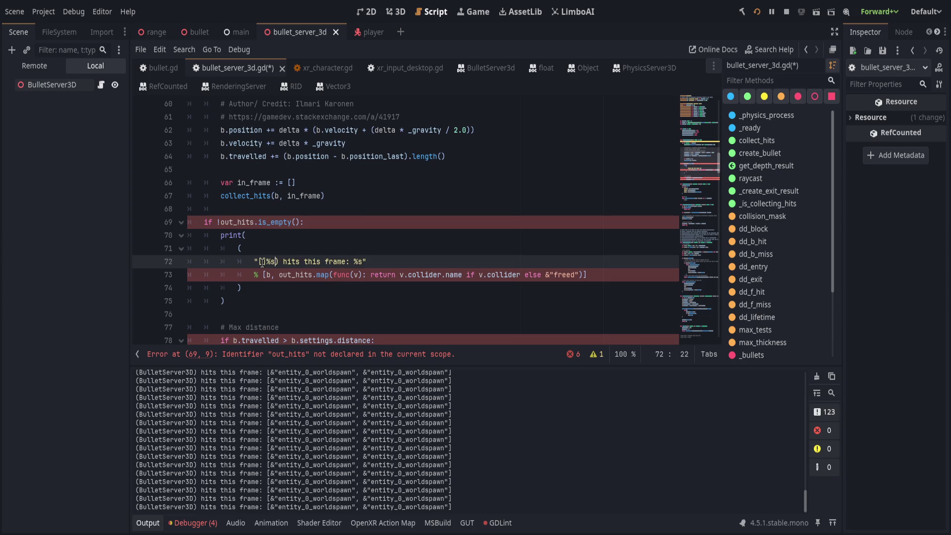
{"action": "key", "text": "BackSpace"}
{"action": "type", "text": "]"}
{"action": "key", "text": "Delete"}
{"action": "key", "text": "End"}
{"action": "scroll", "coordinate": [320, 273], "scroll_direction": "up", "scroll_amount": 1}
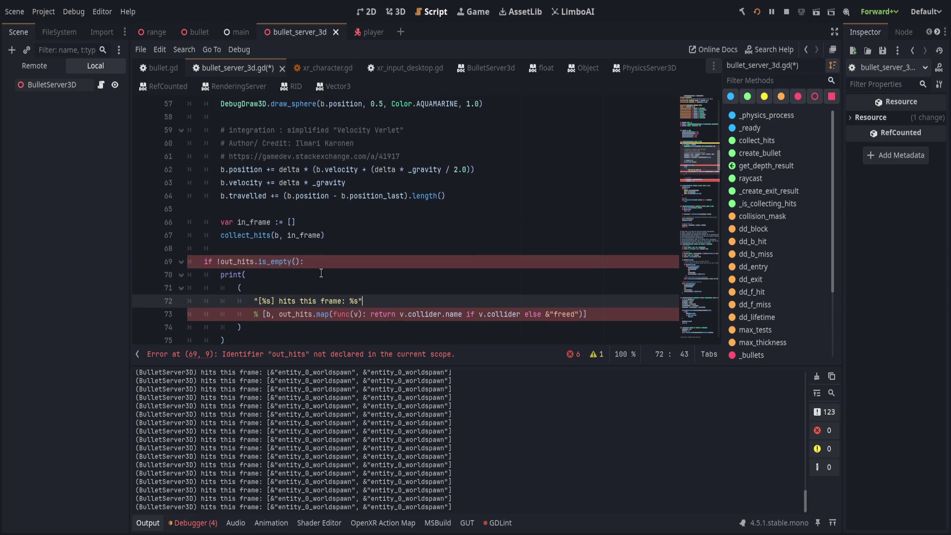
{"action": "key", "text": "Down"}
{"action": "key", "text": "End"}
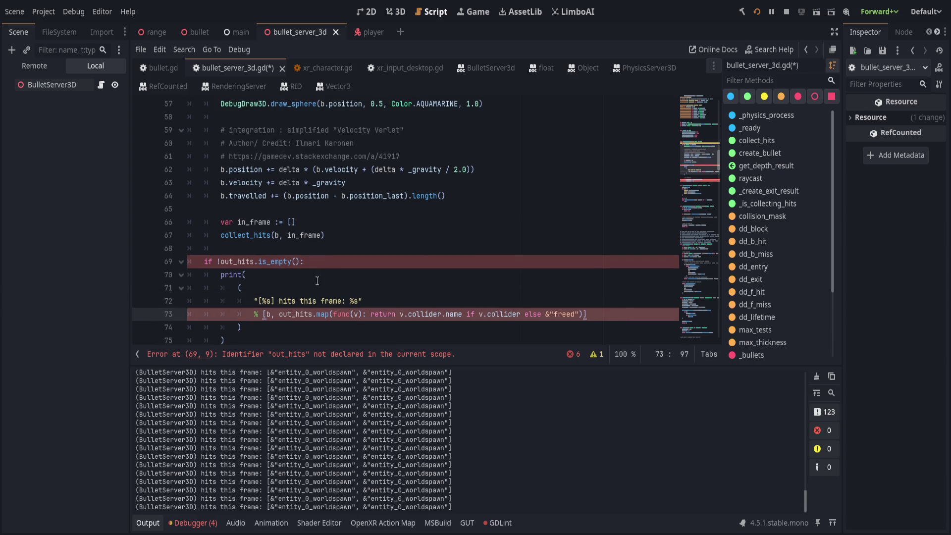
Swap out_hits for in_frame in the is_empty() condition
{"action": "left_click", "coordinate": [323, 263]}
{"action": "double_click", "coordinate": [257, 223]}
{"action": "key", "text": "ctrl+c"}
{"action": "double_click", "coordinate": [239, 263]}
{"action": "key", "text": "ctrl+v"}
Delete the extra opening- and closing-parenthesis lines from the print block
{"action": "left_click", "coordinate": [312, 288]}
{"action": "key", "text": "ctrl+shift+k"}
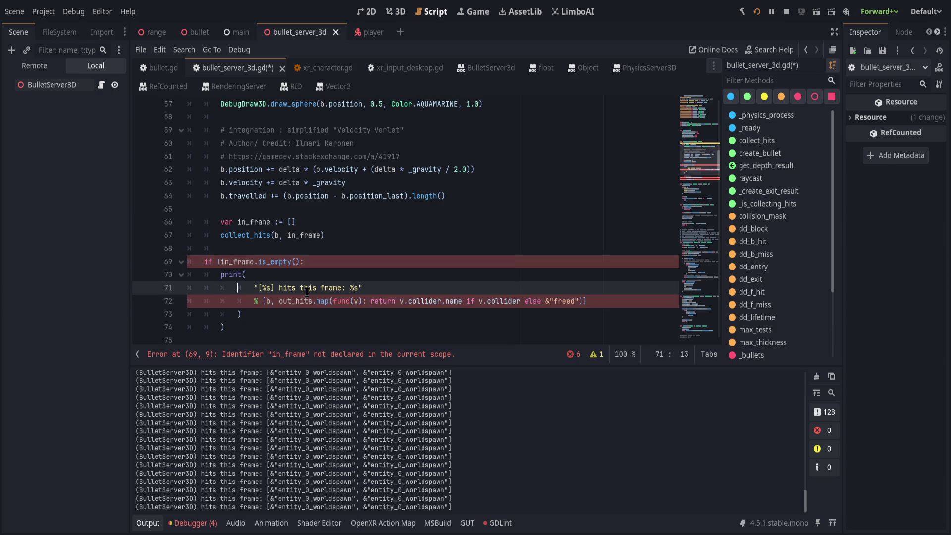
{"action": "left_click", "coordinate": [290, 312]}
{"action": "key", "text": "ctrl+shift+k"}
{"action": "key", "text": "Up"}
{"action": "key", "text": "Up"}
{"action": "key", "text": "Up"}
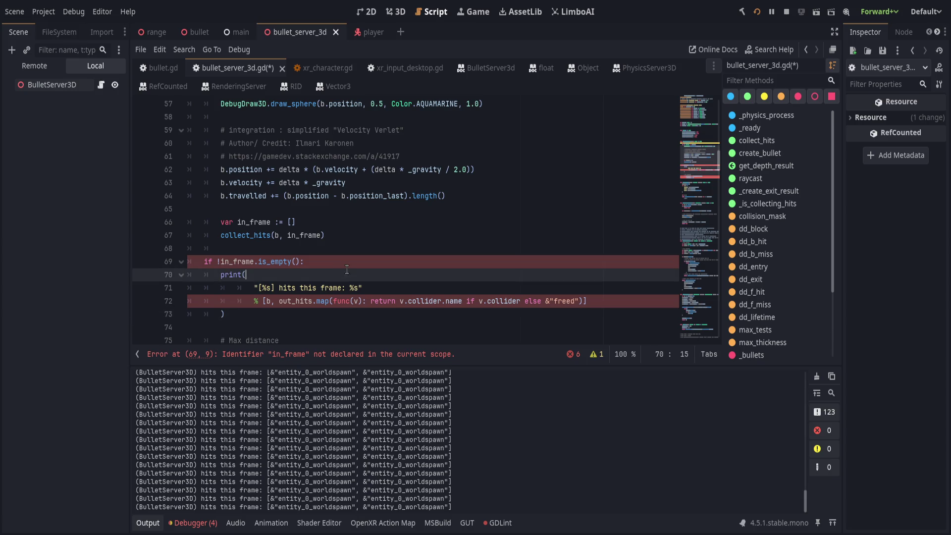
{"action": "scroll", "coordinate": [316, 327], "scroll_direction": "down", "scroll_amount": 1}
{"action": "scroll", "coordinate": [274, 275], "scroll_direction": "up", "scroll_amount": 1}
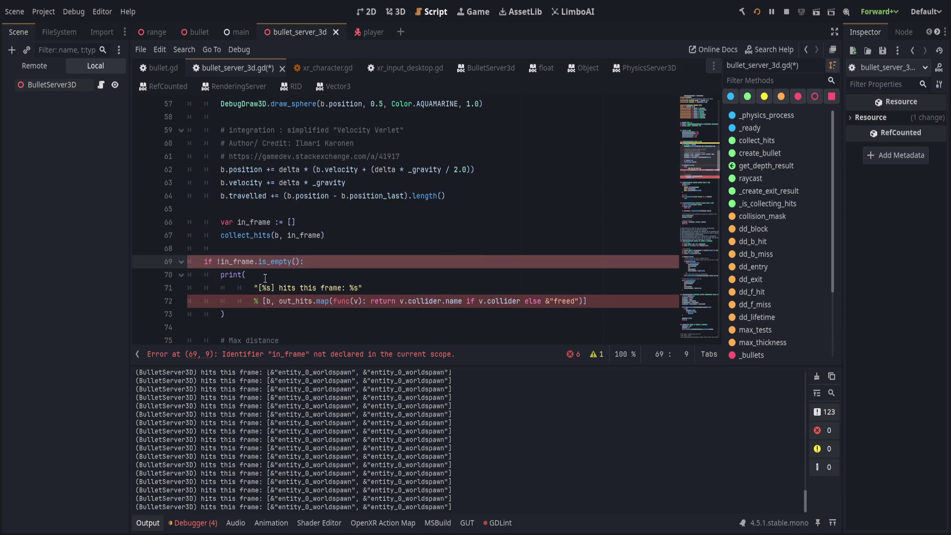
Indent the print block one level deeper under the bullet loop
{"action": "left_click", "coordinate": [297, 235]}
{"action": "double_click", "coordinate": [297, 236]}
{"action": "scroll", "coordinate": [237, 263], "scroll_direction": "up", "scroll_amount": 2}
{"action": "scroll", "coordinate": [237, 262], "scroll_direction": "down", "scroll_amount": 2}
{"action": "left_click_drag", "start_coordinate": [236, 262], "coordinate": [278, 314]}
{"action": "key", "text": "Tab"}
Replace out_hits with in_frame in the map arguments and save the script
{"action": "left_click", "coordinate": [338, 236]}
{"action": "scroll", "coordinate": [338, 236], "scroll_direction": "up", "scroll_amount": 1}
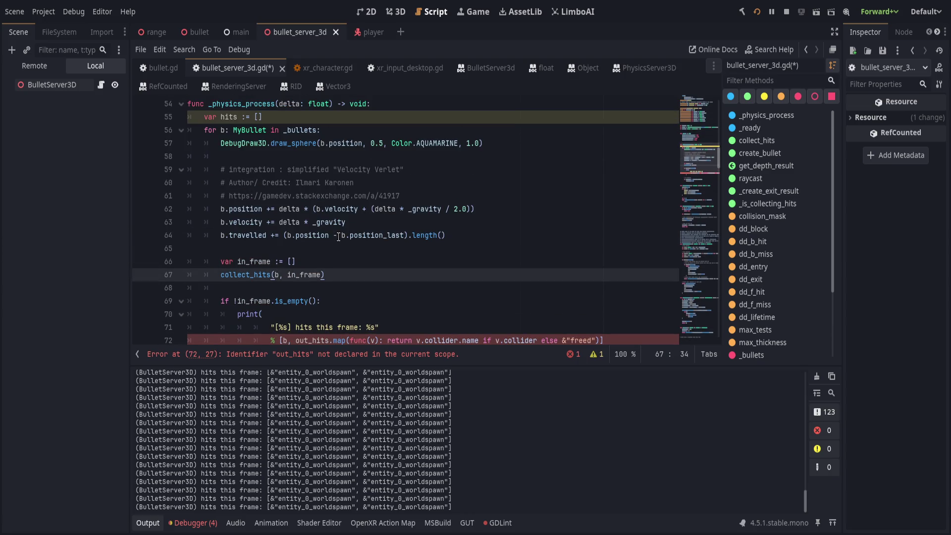
{"action": "left_click", "coordinate": [277, 118]}
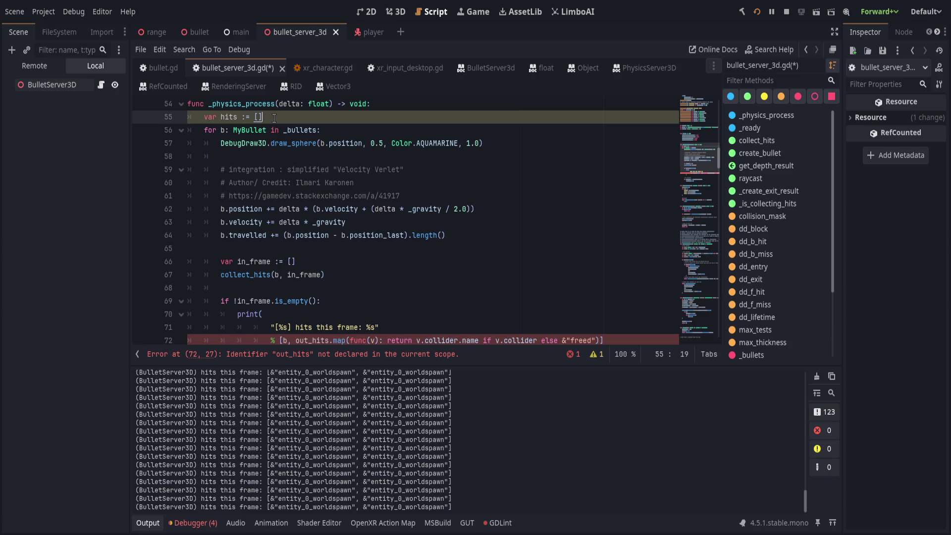
{"action": "scroll", "coordinate": [228, 119], "scroll_direction": "down", "scroll_amount": 2}
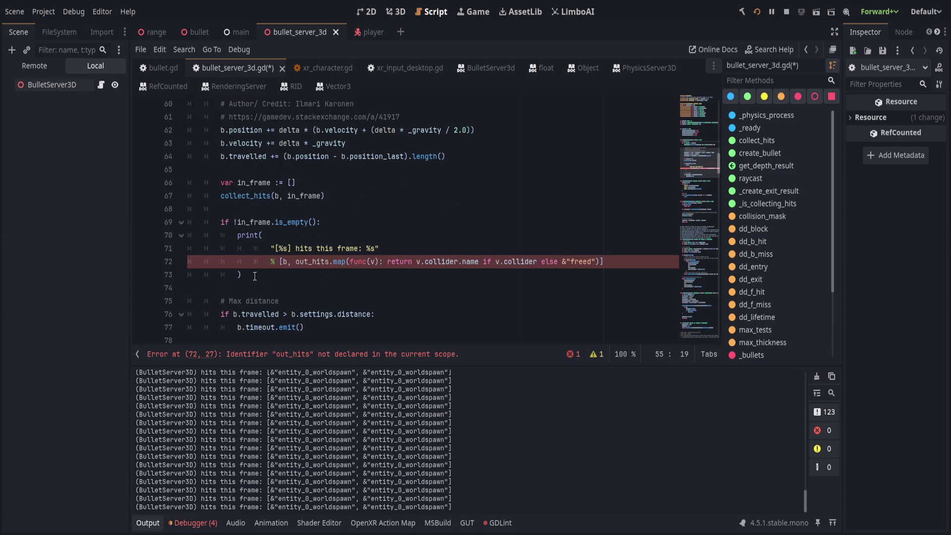
{"action": "left_click", "coordinate": [310, 275]}
{"action": "left_click", "coordinate": [327, 237]}
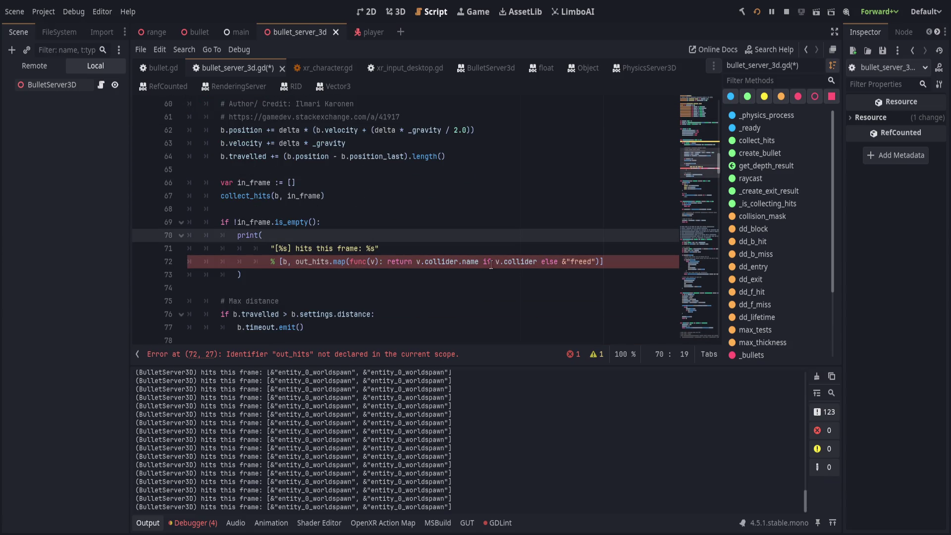
{"action": "left_click", "coordinate": [271, 222]}
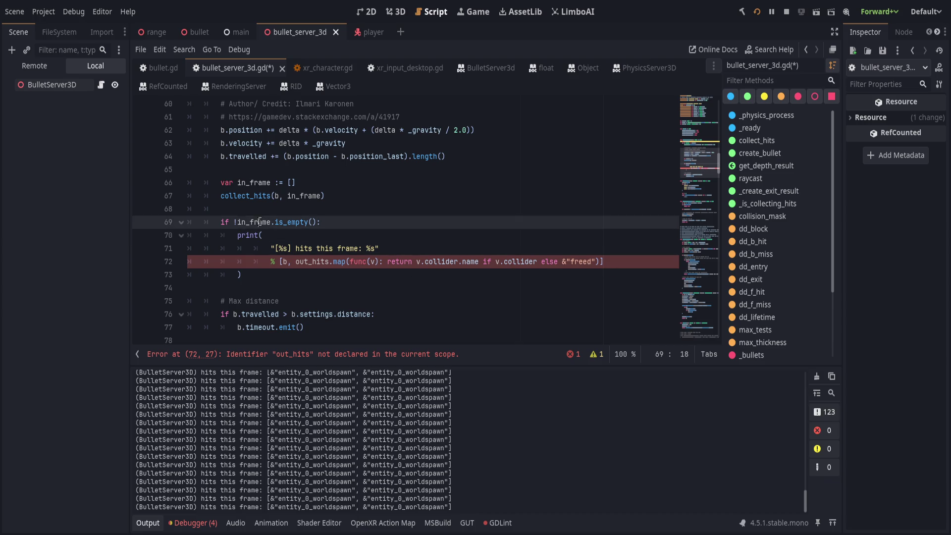
{"action": "double_click", "coordinate": [317, 268]}
{"action": "key", "text": "ctrl+v"}
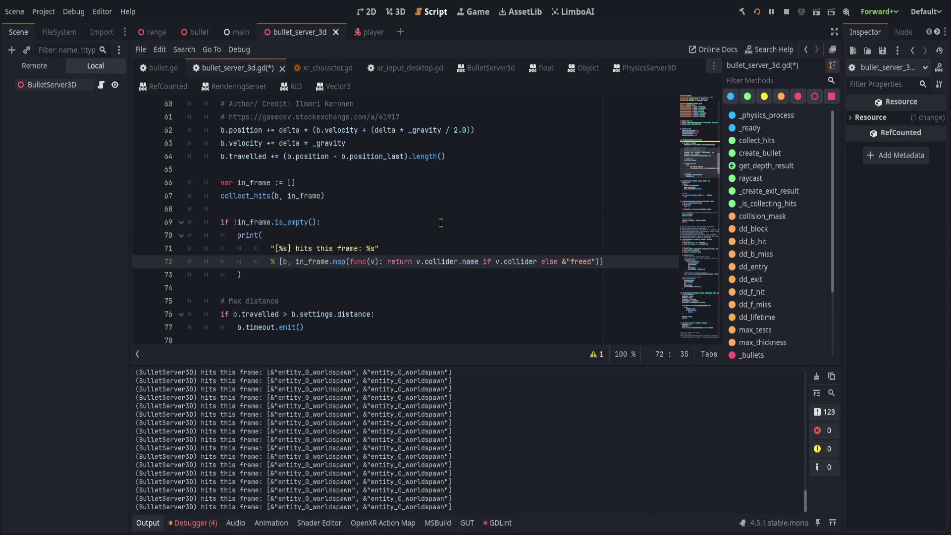
{"action": "left_click", "coordinate": [440, 223]}
{"action": "key", "text": "ctrl+s"}
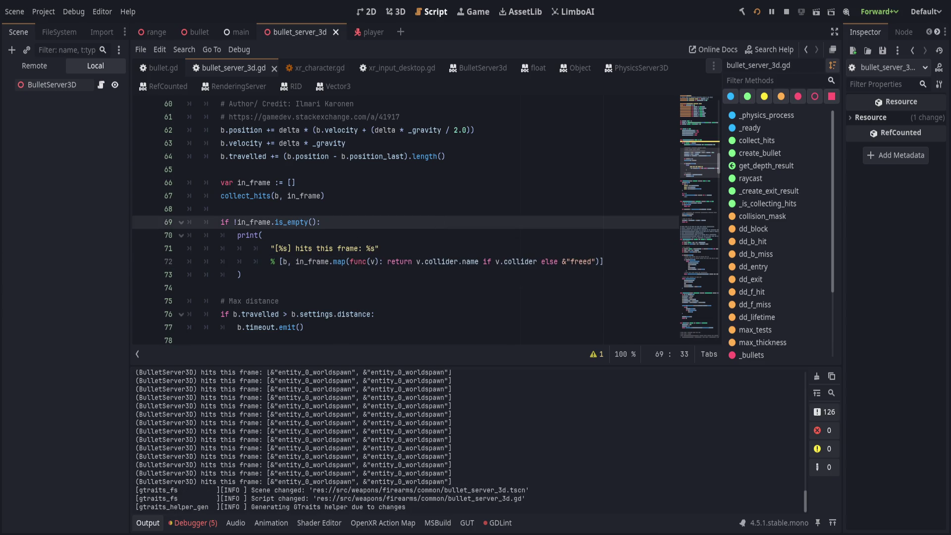
Run the game to check per-bullet hit logs in Output, then stop it
{"action": "key", "text": "F5"}
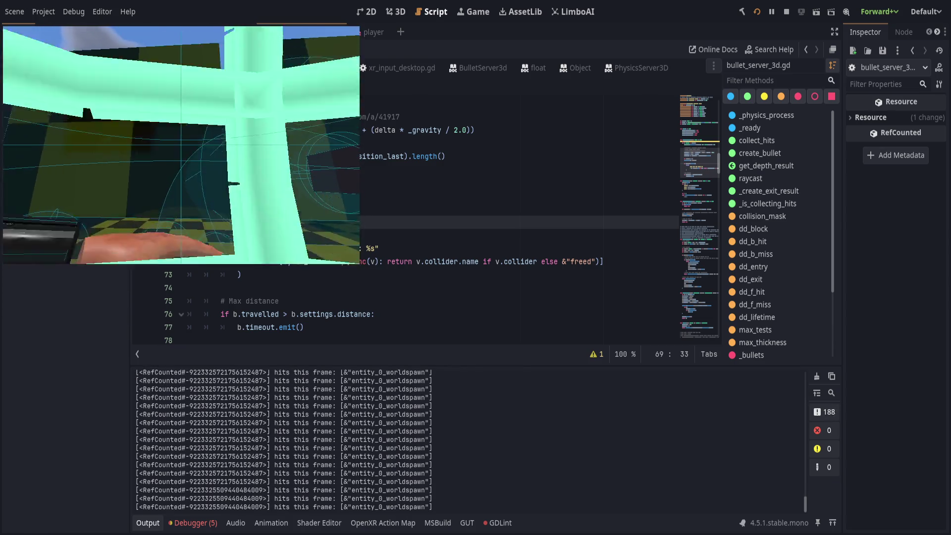
{"action": "key", "text": "F8"}
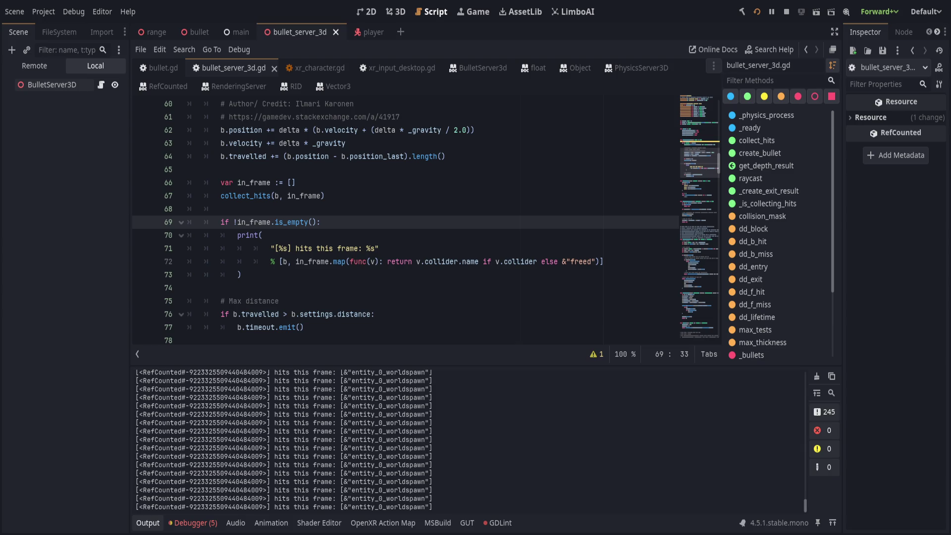
Place the caret after the print call, check the running game, then return to the script
{"action": "left_click", "coordinate": [362, 288]}
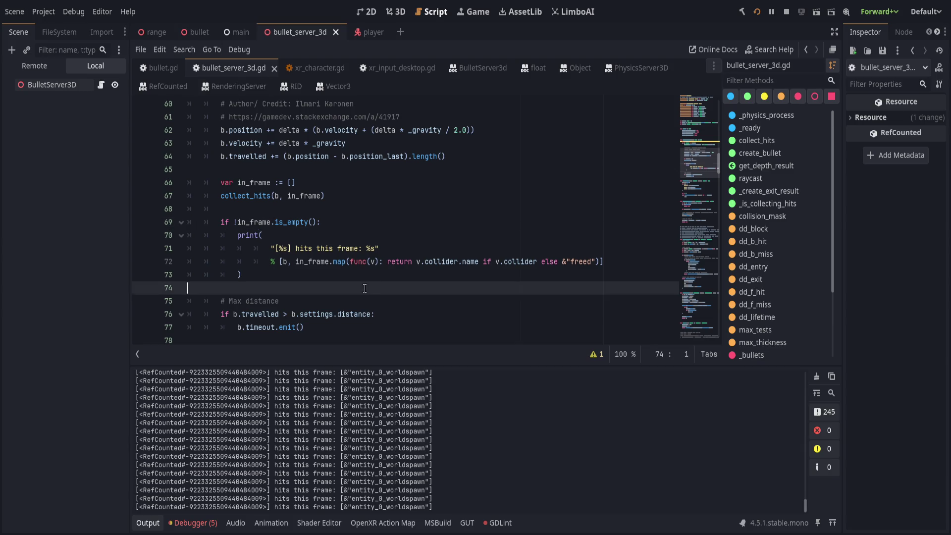
{"action": "key", "text": "Left"}
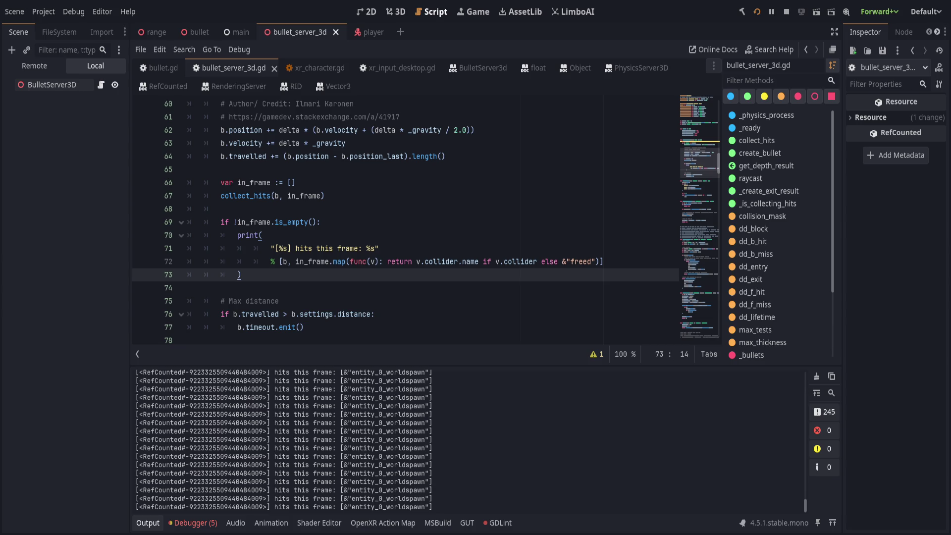
{"action": "key", "text": "alt+Tab"}
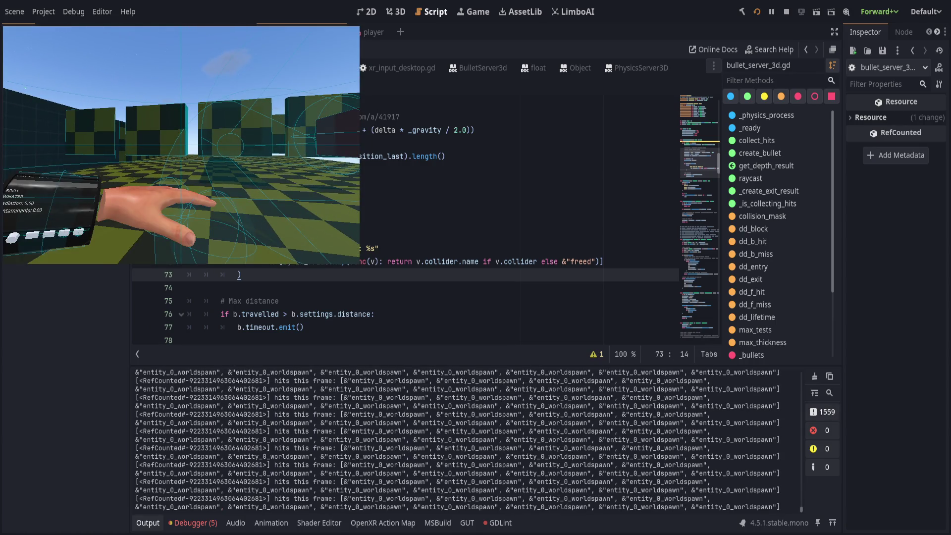
{"action": "key", "text": "alt+Tab"}
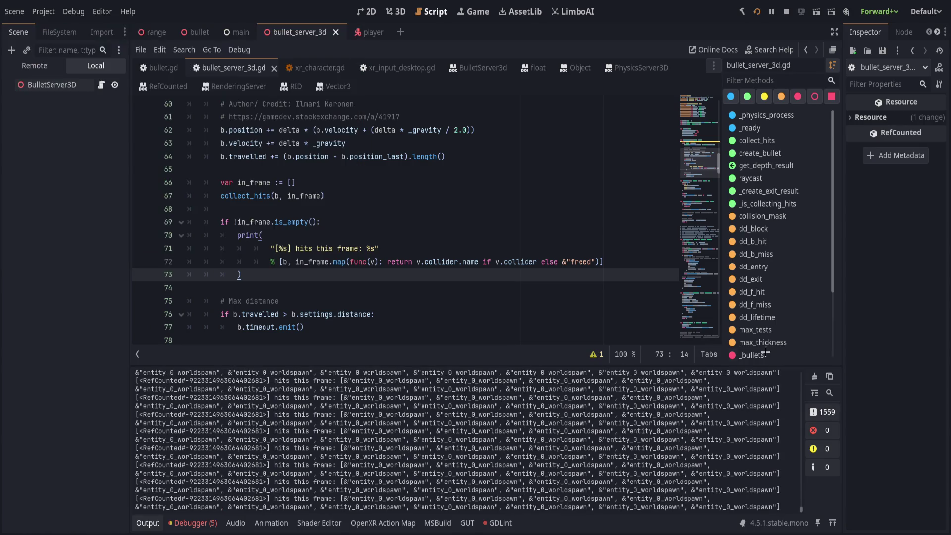
Clear the hit messages from the output log and collapse the bottom panel
{"action": "left_click", "coordinate": [814, 378]}
{"action": "left_click", "coordinate": [445, 261]}
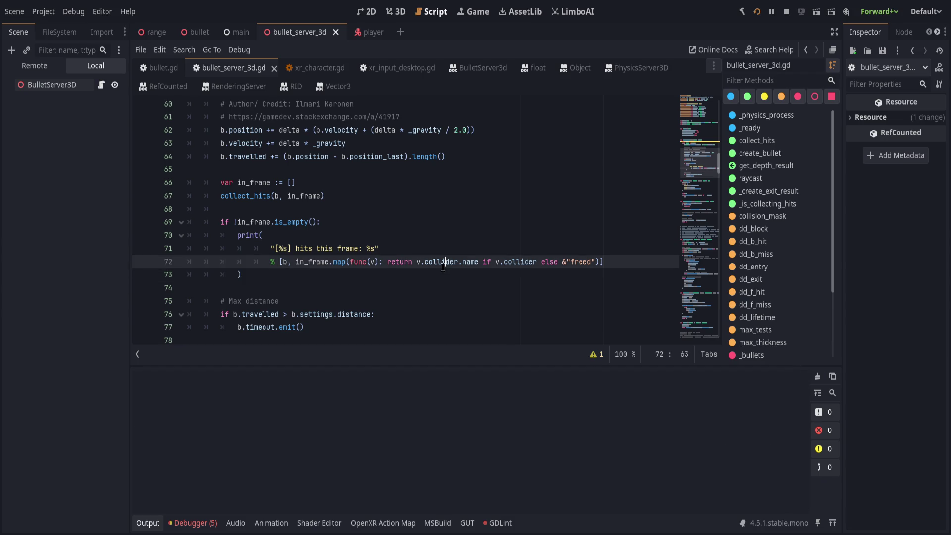
{"action": "left_click", "coordinate": [153, 521]}
{"action": "scroll", "coordinate": [441, 304], "scroll_direction": "up", "scroll_amount": 3}
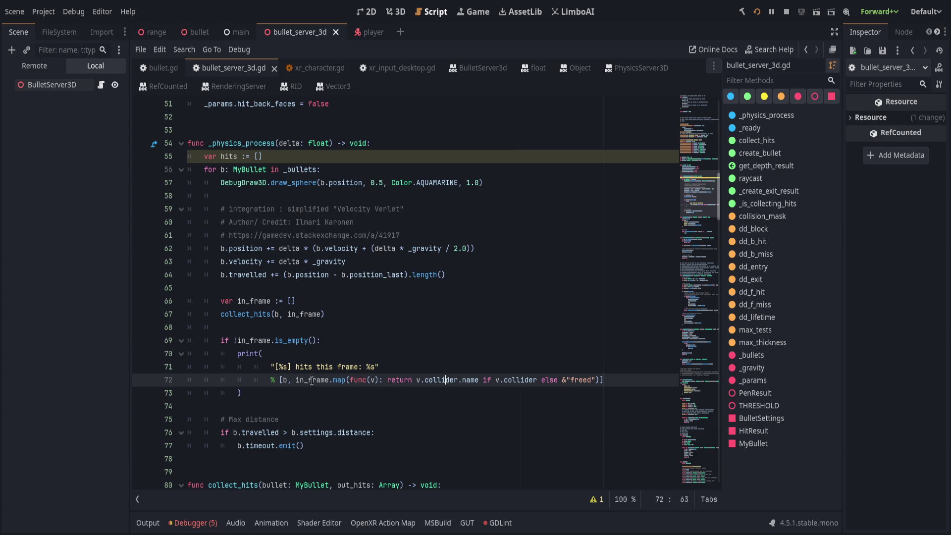
Highlight the uses of in_frame on line 72 and in the collect_hits call
{"action": "double_click", "coordinate": [311, 380]}
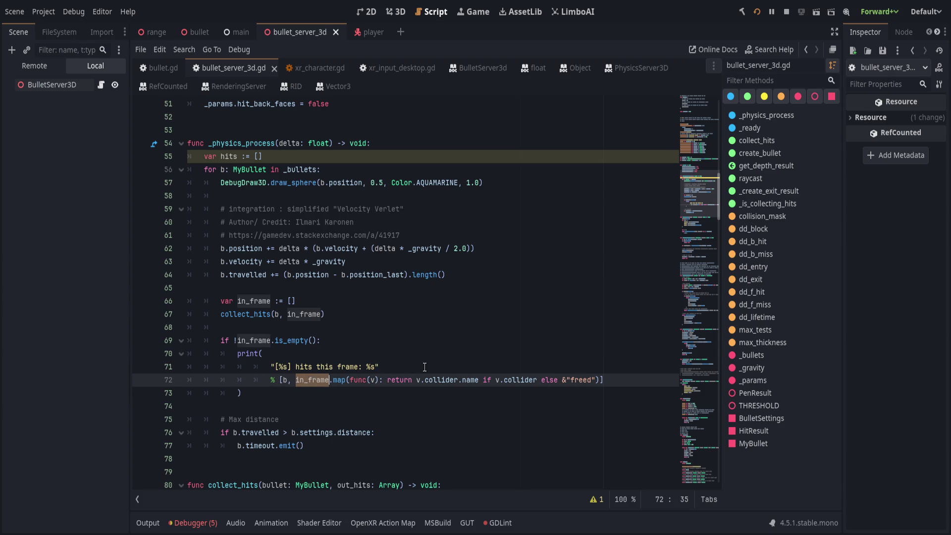
{"action": "left_click", "coordinate": [317, 379]}
{"action": "left_click", "coordinate": [271, 314]}
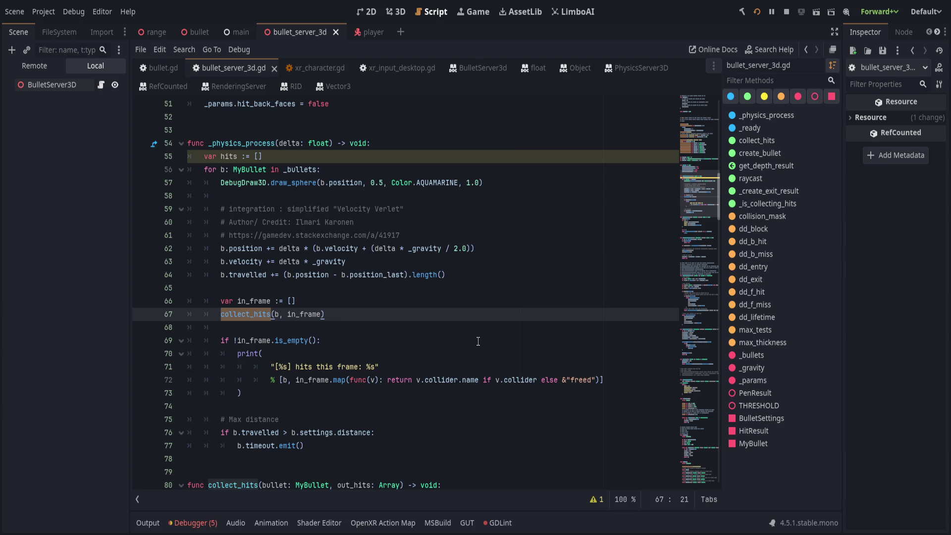
{"action": "scroll", "coordinate": [478, 341], "scroll_direction": "down", "scroll_amount": 1}
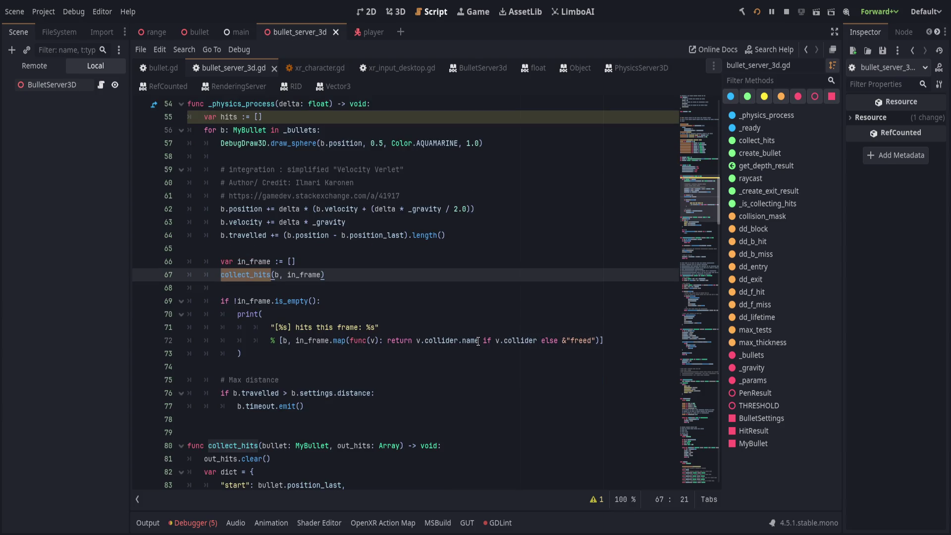
{"action": "left_click", "coordinate": [387, 266]}
{"action": "double_click", "coordinate": [303, 274]}
{"action": "scroll", "coordinate": [406, 299], "scroll_direction": "up", "scroll_amount": 2}
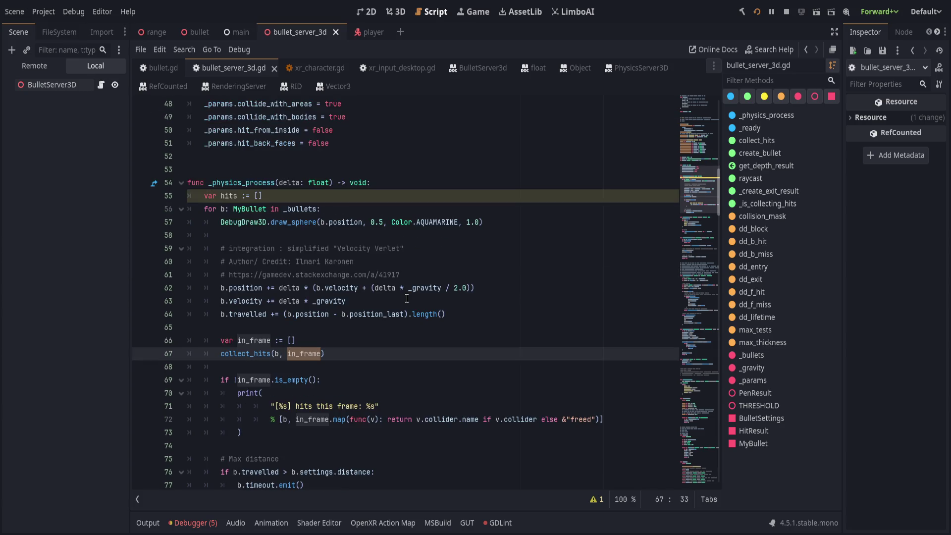
{"action": "left_click", "coordinate": [482, 301]}
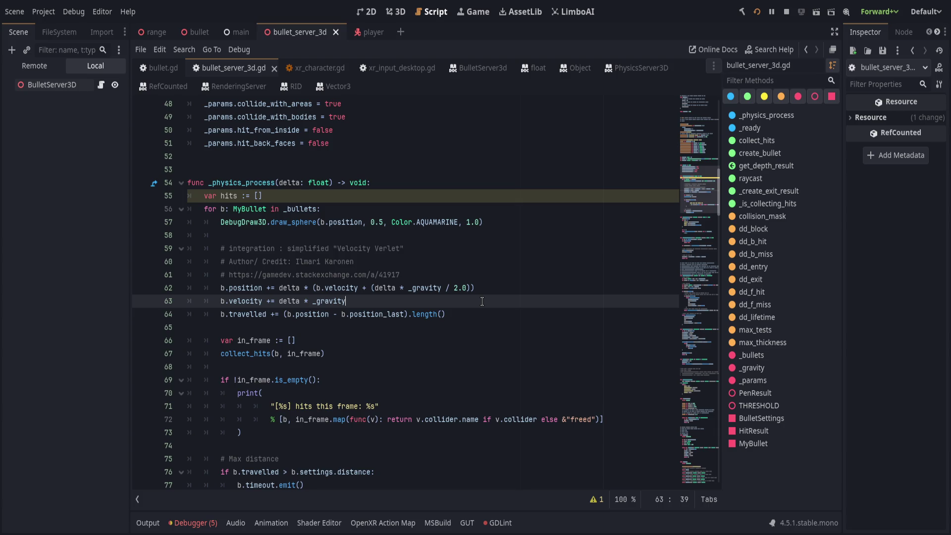
Restart the game with F5 so the .NET project rebuilds
{"action": "left_click", "coordinate": [148, 522]}
{"action": "left_click", "coordinate": [148, 523]}
{"action": "key", "text": "F5"}
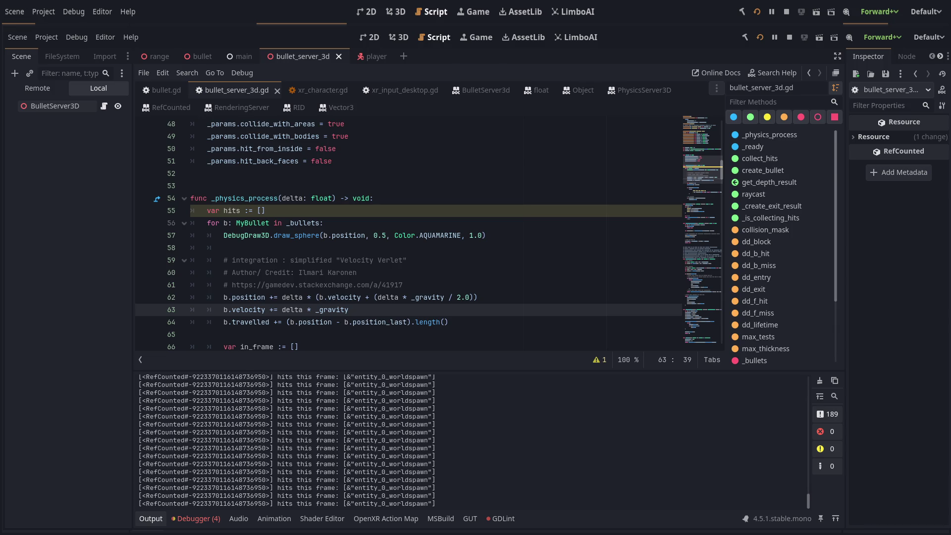
{"action": "left_click", "coordinate": [364, 235]}
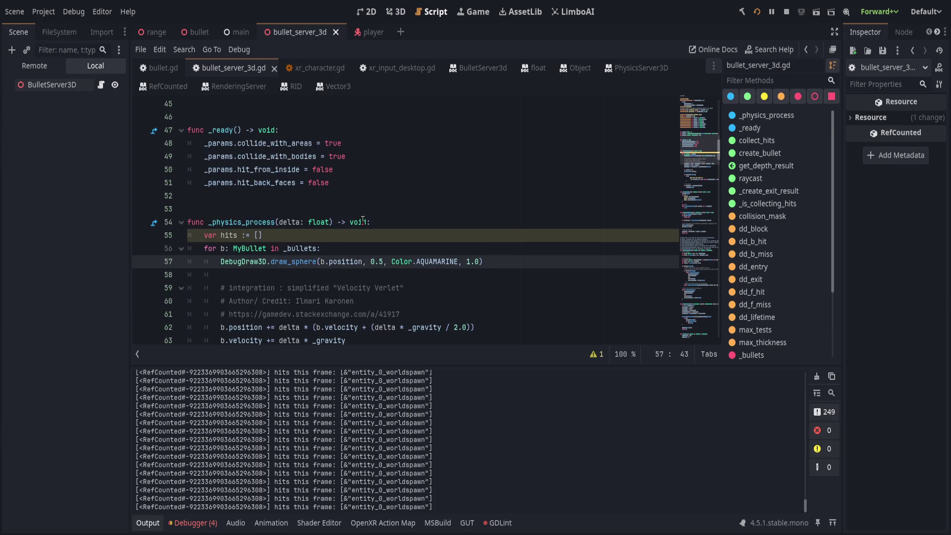
{"action": "left_click", "coordinate": [341, 234]}
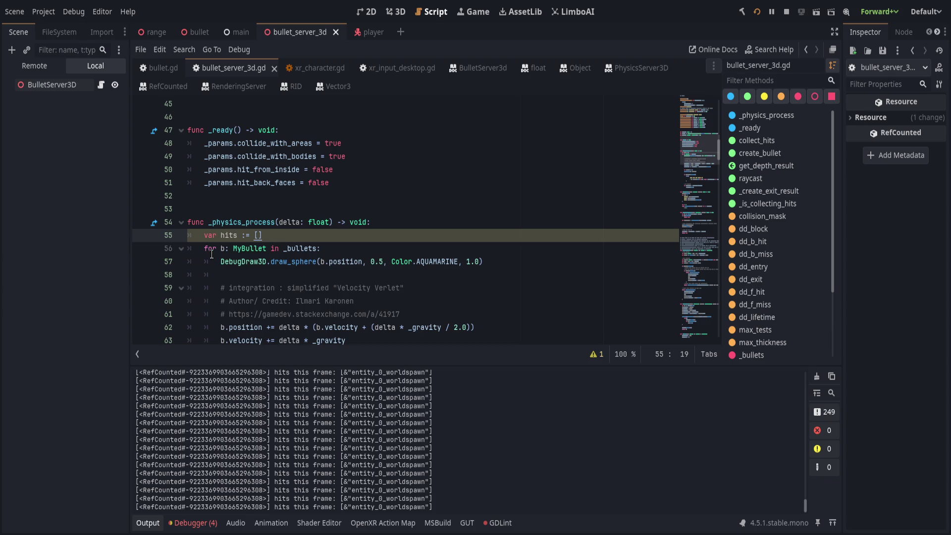
{"action": "key", "text": "shift+Down"}
{"action": "key", "text": "shift+End"}
{"action": "scroll", "coordinate": [351, 267], "scroll_direction": "down", "scroll_amount": 2}
{"action": "left_click_drag", "start_coordinate": [221, 301], "coordinate": [296, 300]}
{"action": "scroll", "coordinate": [326, 304], "scroll_direction": "down", "scroll_amount": 1}
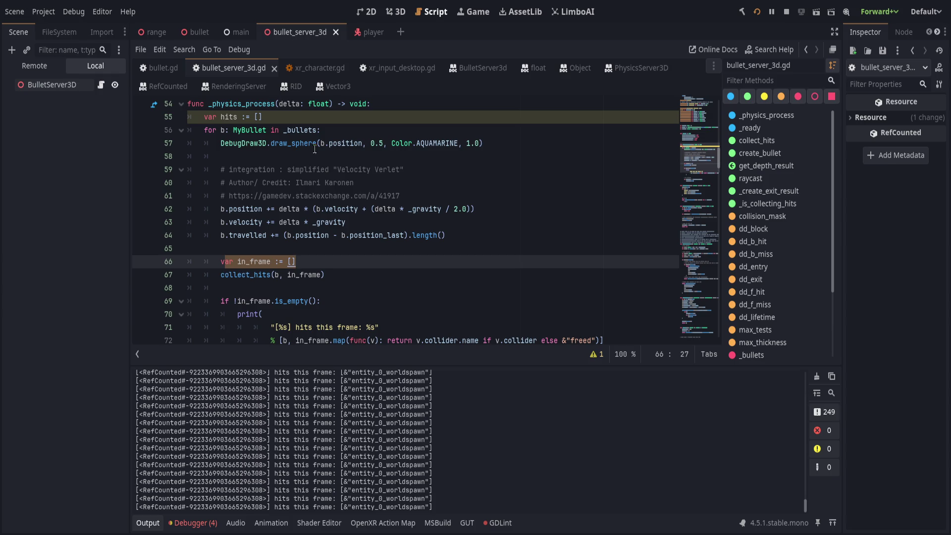
{"action": "left_click_drag", "start_coordinate": [239, 103], "coordinate": [281, 103]}
{"action": "key", "text": "Down"}
{"action": "key", "text": "Down"}
{"action": "key", "text": "shift+End"}
{"action": "left_click_drag", "start_coordinate": [229, 261], "coordinate": [326, 262]}
{"action": "scroll", "coordinate": [349, 268], "scroll_direction": "down", "scroll_amount": 1}
{"action": "left_click", "coordinate": [362, 238]}
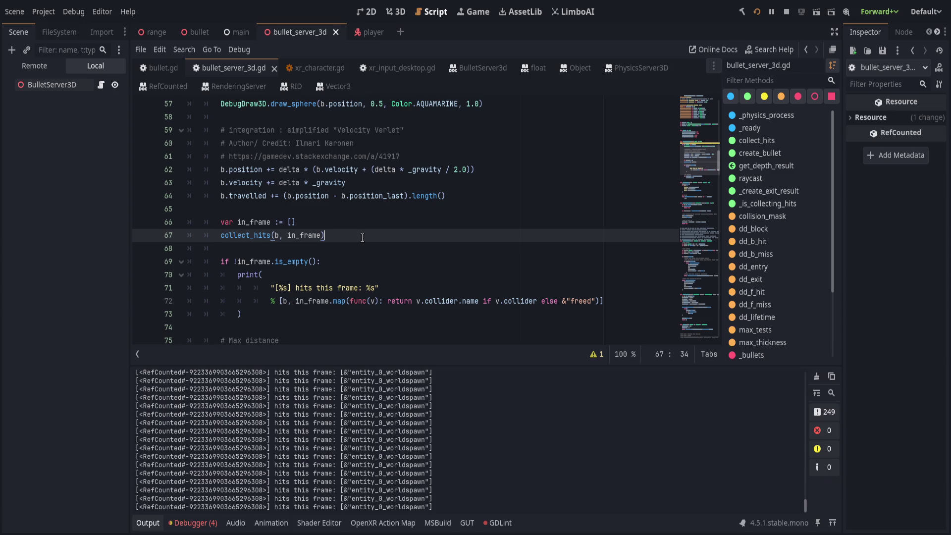
{"action": "scroll", "coordinate": [288, 288], "scroll_direction": "down", "scroll_amount": 2}
{"action": "scroll", "coordinate": [280, 293], "scroll_direction": "up", "scroll_amount": 4}
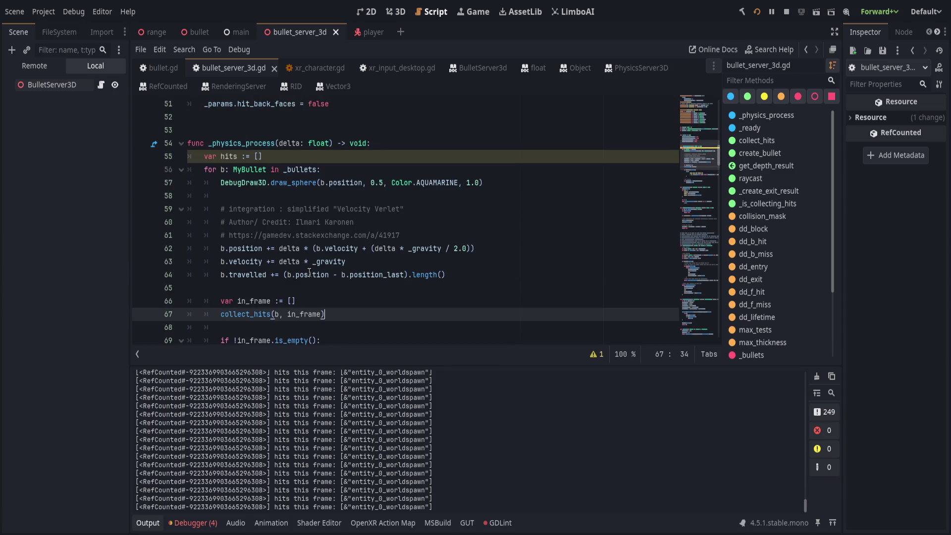
{"action": "left_click", "coordinate": [273, 263]}
{"action": "left_click", "coordinate": [501, 273]}
{"action": "left_click", "coordinate": [458, 300]}
{"action": "scroll", "coordinate": [443, 313], "scroll_direction": "down", "scroll_amount": 2}
{"action": "left_click", "coordinate": [424, 315]}
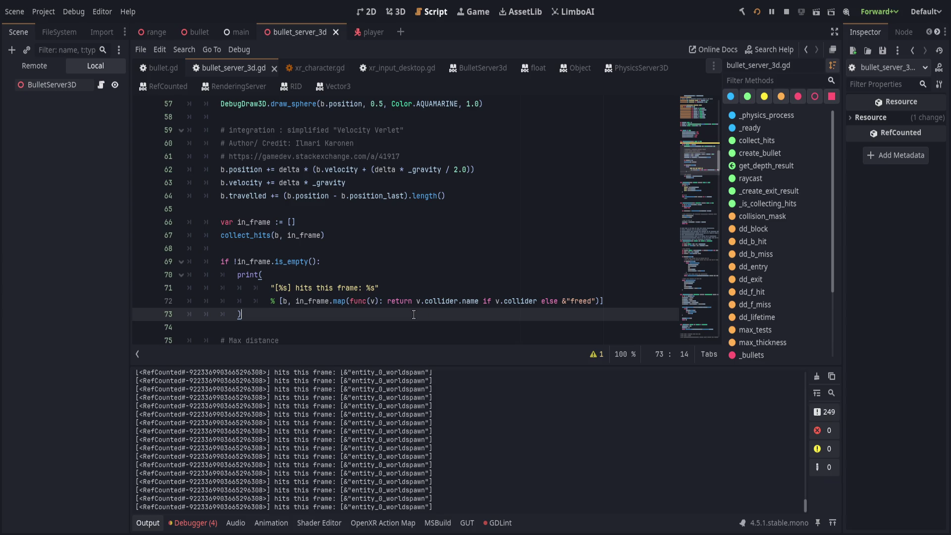
{"action": "scroll", "coordinate": [387, 285], "scroll_direction": "down", "scroll_amount": 2}
{"action": "scroll", "coordinate": [406, 283], "scroll_direction": "up", "scroll_amount": 4}
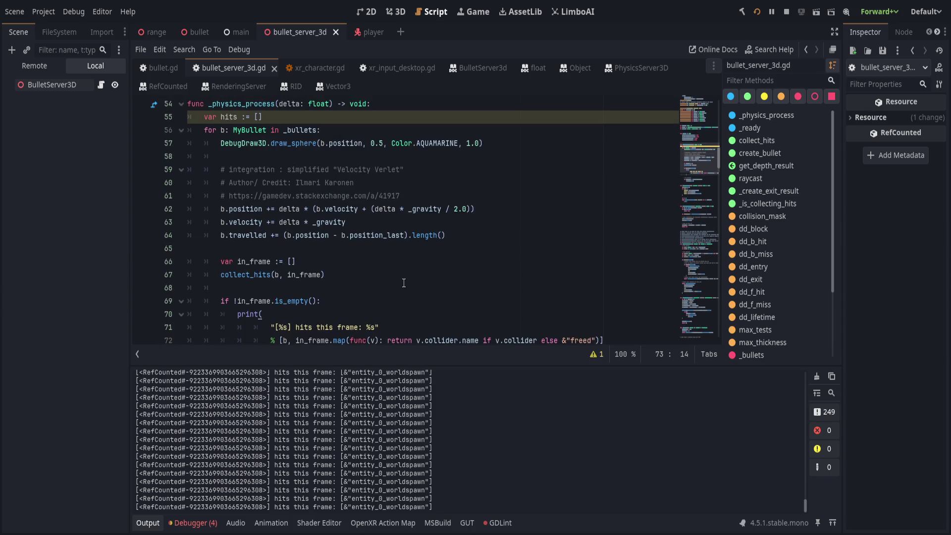
{"action": "scroll", "coordinate": [463, 278], "scroll_direction": "down", "scroll_amount": 2}
{"action": "left_click", "coordinate": [246, 222]}
{"action": "scroll", "coordinate": [268, 219], "scroll_direction": "up", "scroll_amount": 1}
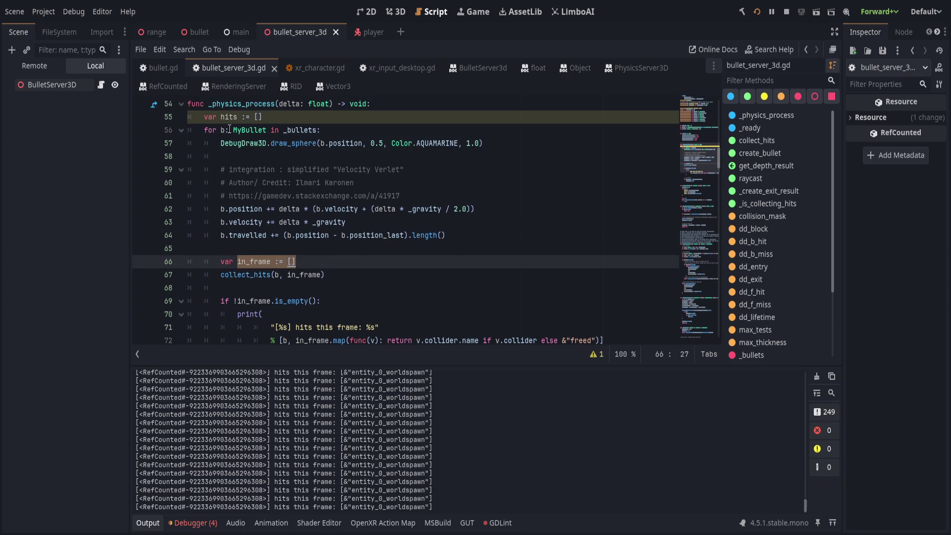
{"action": "left_click", "coordinate": [347, 131]}
{"action": "scroll", "coordinate": [346, 134], "scroll_direction": "down", "scroll_amount": 1}
{"action": "left_click", "coordinate": [371, 220]}
{"action": "left_click", "coordinate": [324, 235]}
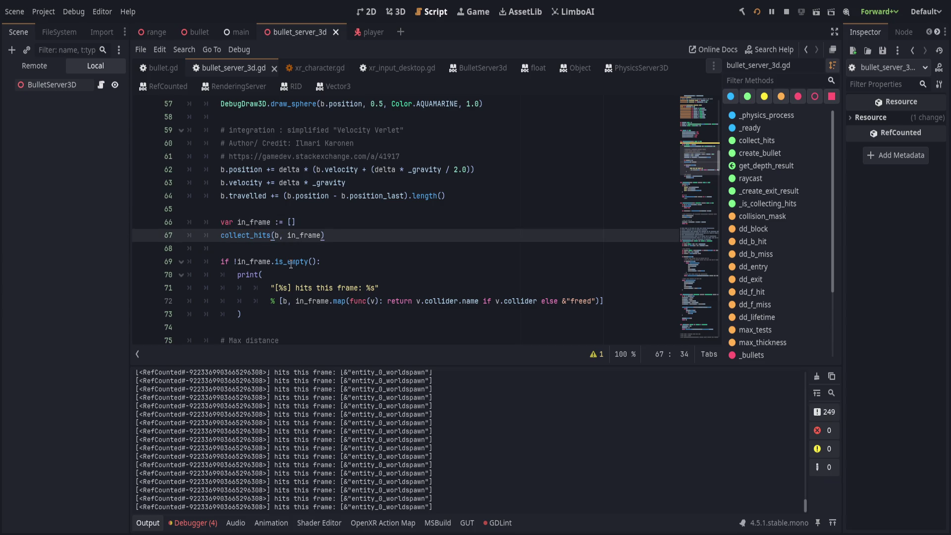
{"action": "double_click", "coordinate": [255, 220]}
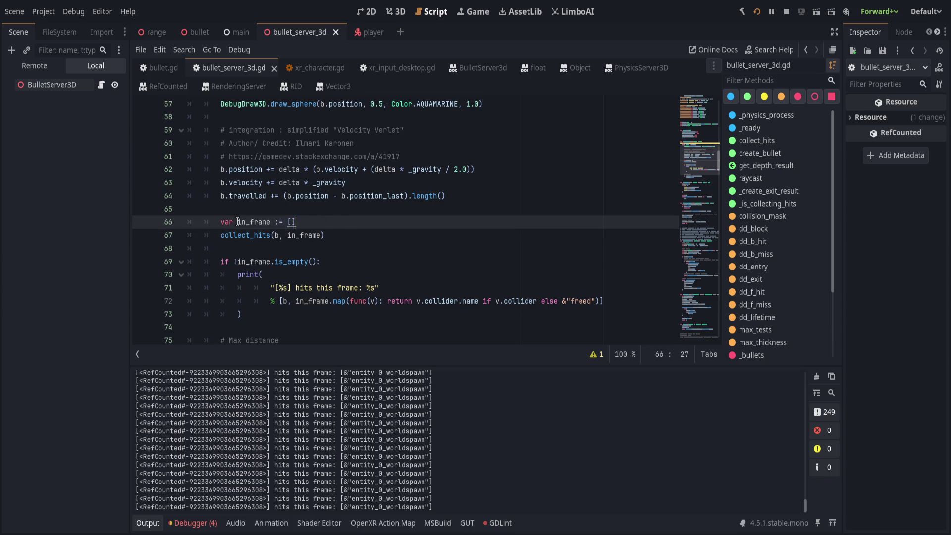
{"action": "key", "text": "Up"}
Add in_frame.clear() on a new line below the in_frame declaration
{"action": "left_click", "coordinate": [354, 221]}
{"action": "key", "text": "Return"}
{"action": "type", "text": "n_frame.clear("}
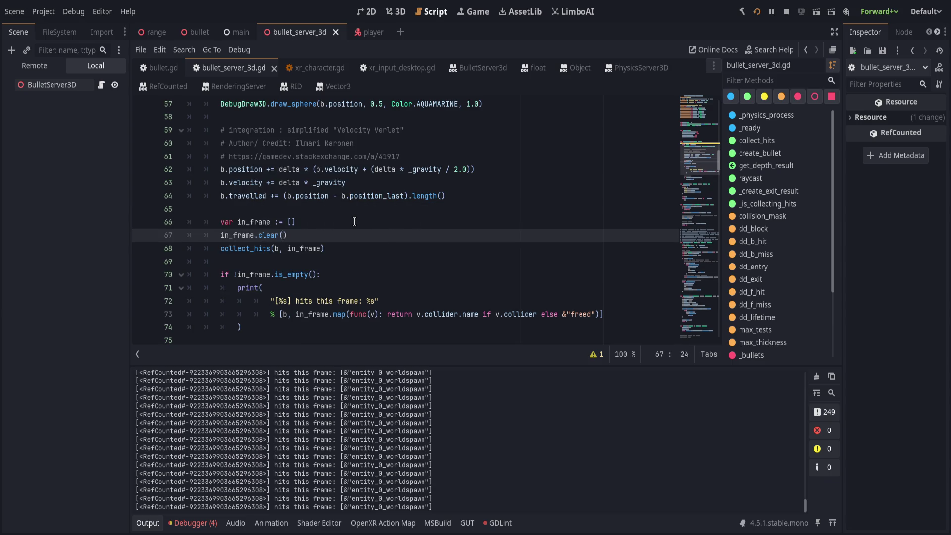
Save the script, undoing a temporary print line added above the declaration
{"action": "left_click", "coordinate": [354, 222]}
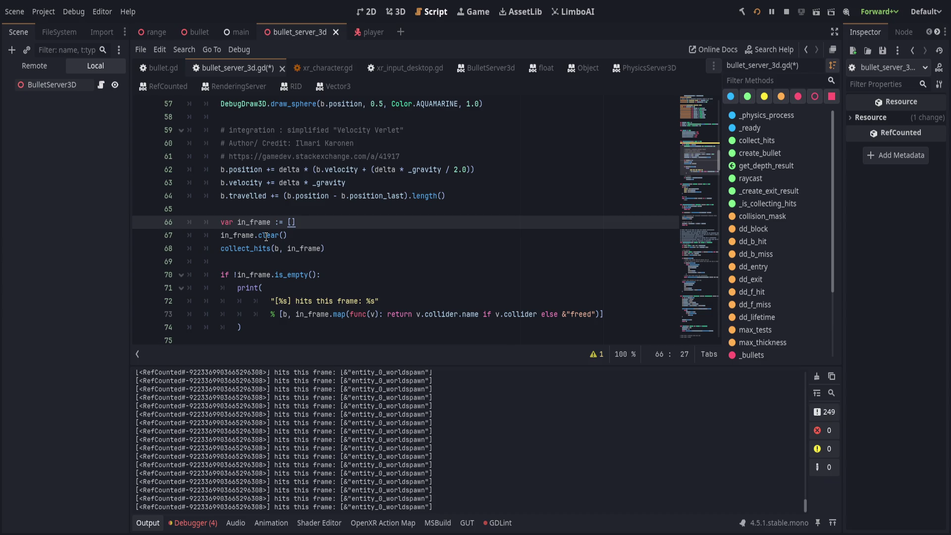
{"action": "key", "text": "ctrl+shift+Return"}
{"action": "key", "text": "ctrl+s"}
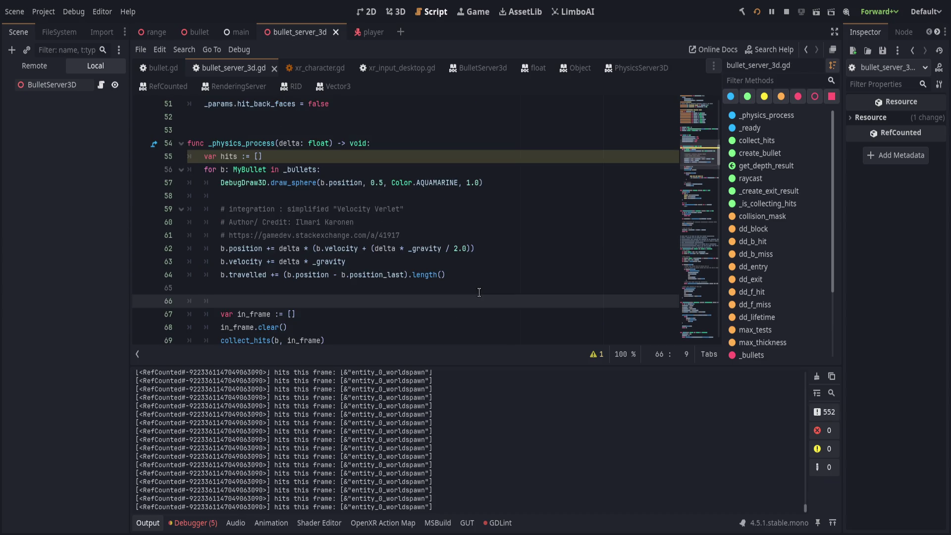
{"action": "type", "text": "print(\""}
{"action": "key", "text": "ctrl+z"}
{"action": "key", "text": "ctrl+z"}
{"action": "key", "text": "ctrl+z"}
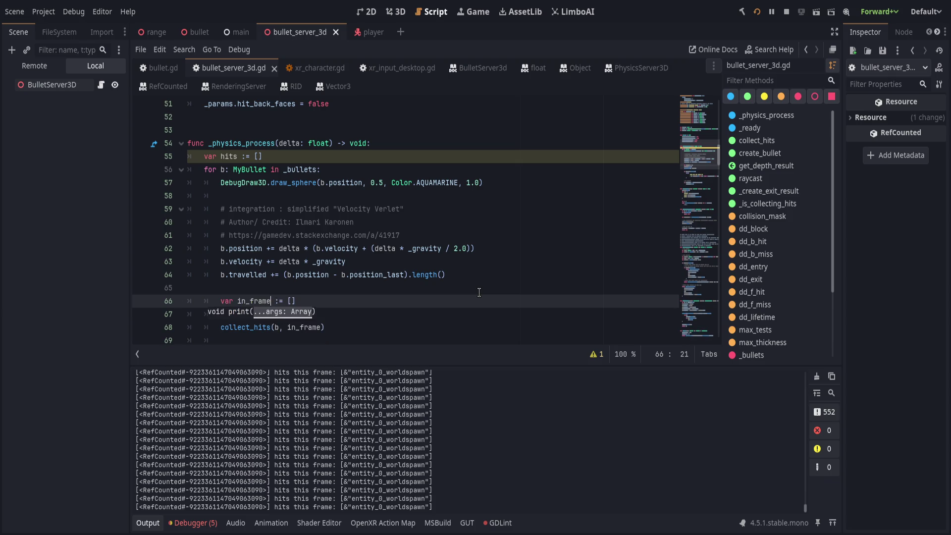
{"action": "key", "text": "ctrl+s"}
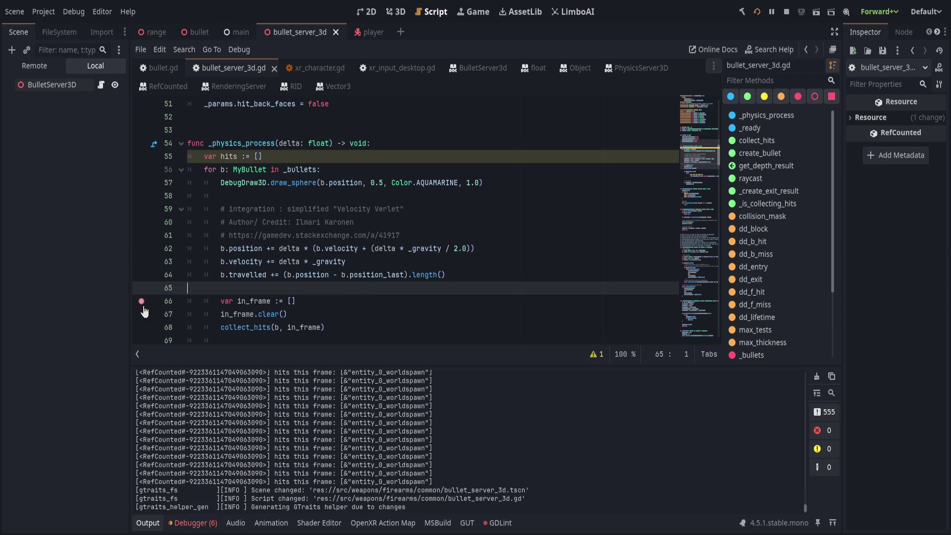
Set a breakpoint on the in_frame declaration line and return to the paused stack view
{"action": "left_click", "coordinate": [141, 301]}
{"action": "left_click", "coordinate": [366, 303]}
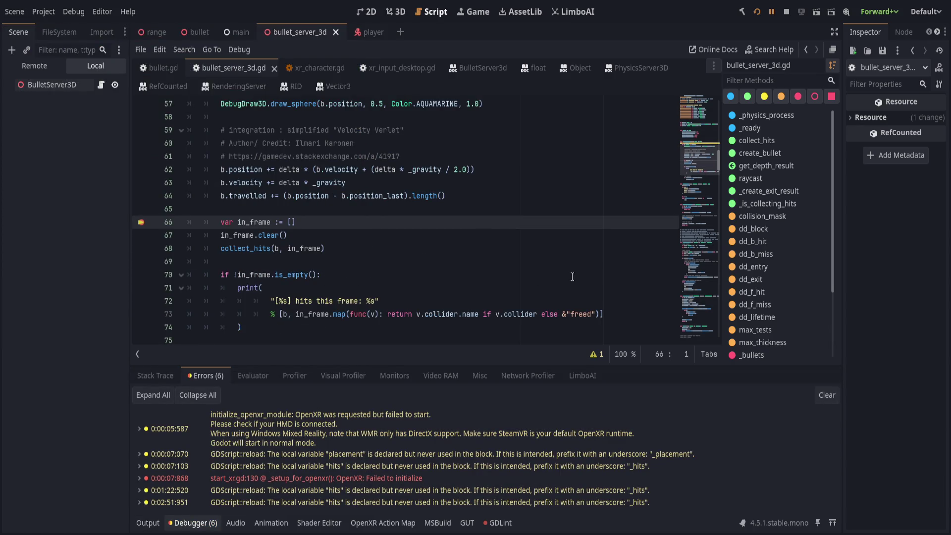
{"action": "left_click", "coordinate": [155, 376]}
{"action": "left_click", "coordinate": [148, 522]}
{"action": "left_click", "coordinate": [190, 523]}
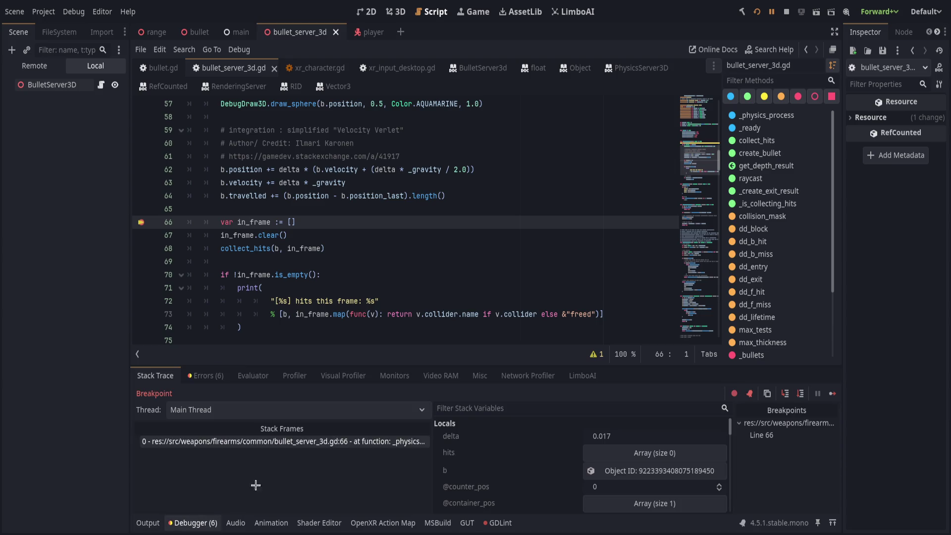
Step to the max-distance check, confirming in_frame holds one hit, then continue
{"action": "key", "text": "F10"}
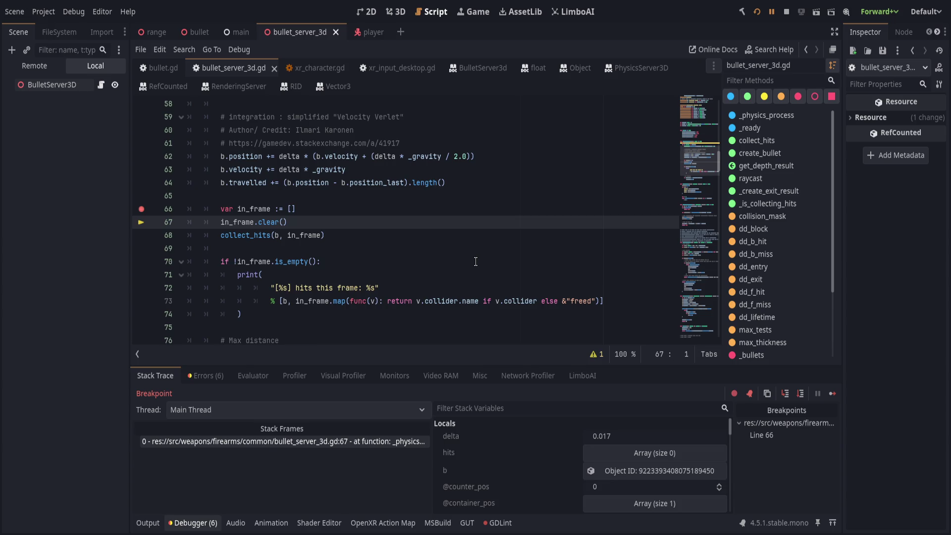
{"action": "key", "text": "F10"}
{"action": "key", "text": "F10"}
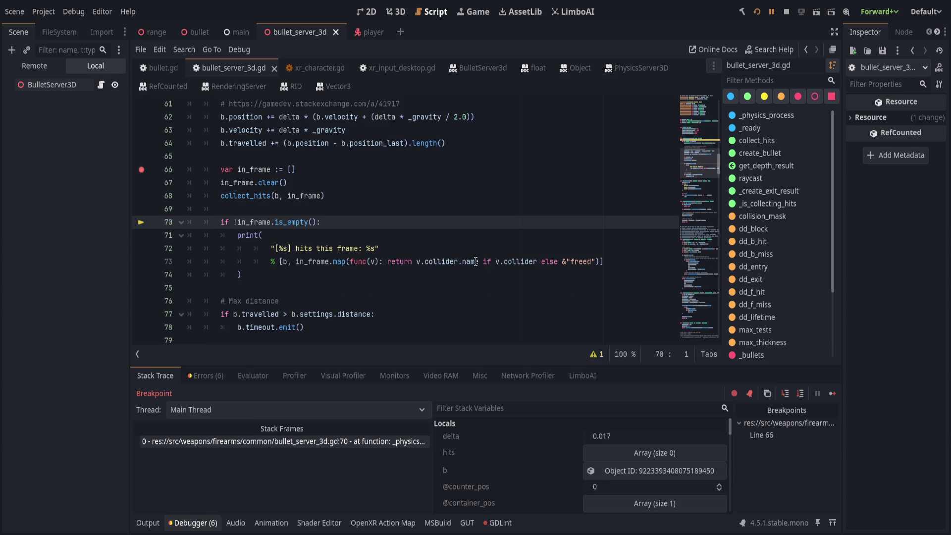
{"action": "scroll", "coordinate": [538, 436], "scroll_direction": "down", "scroll_amount": 3}
{"action": "left_click", "coordinate": [549, 466]}
{"action": "scroll", "coordinate": [530, 457], "scroll_direction": "down", "scroll_amount": 2}
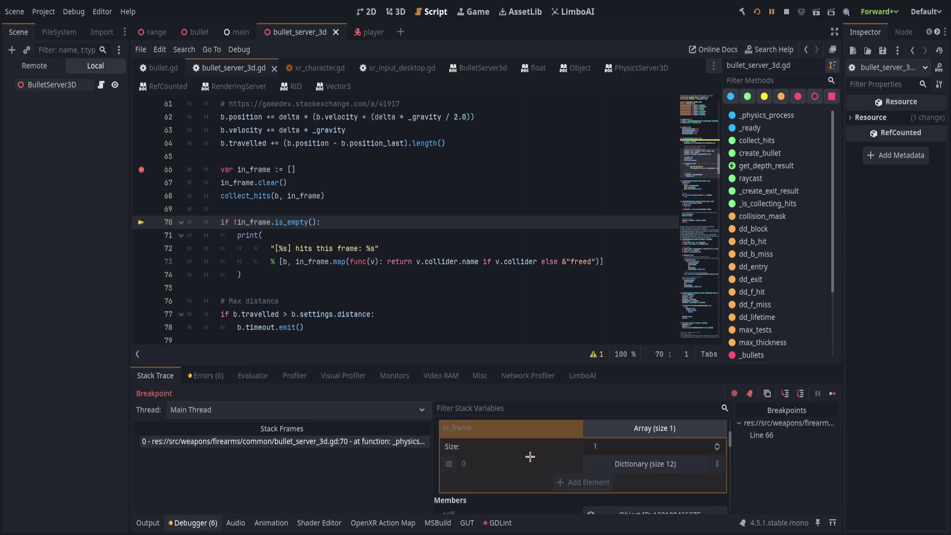
{"action": "key", "text": "F10"}
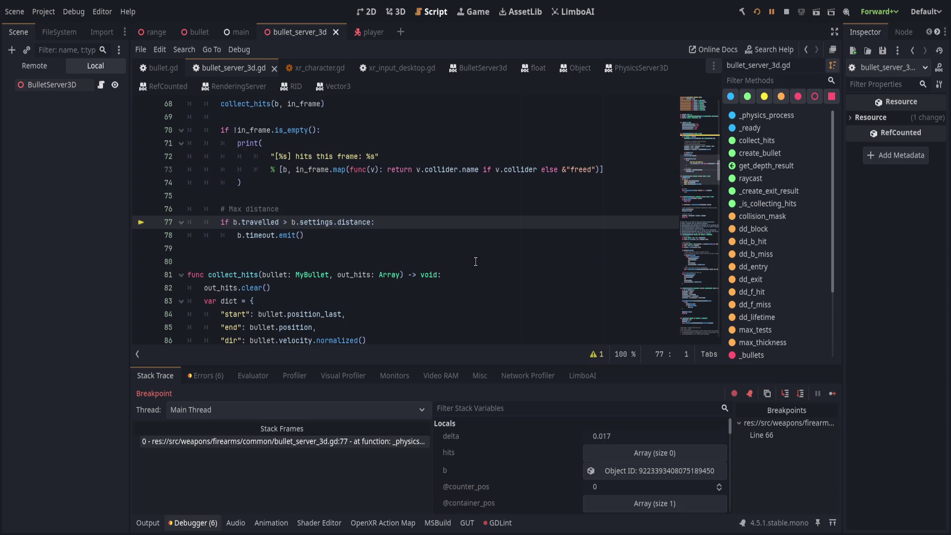
{"action": "key", "text": "F10"}
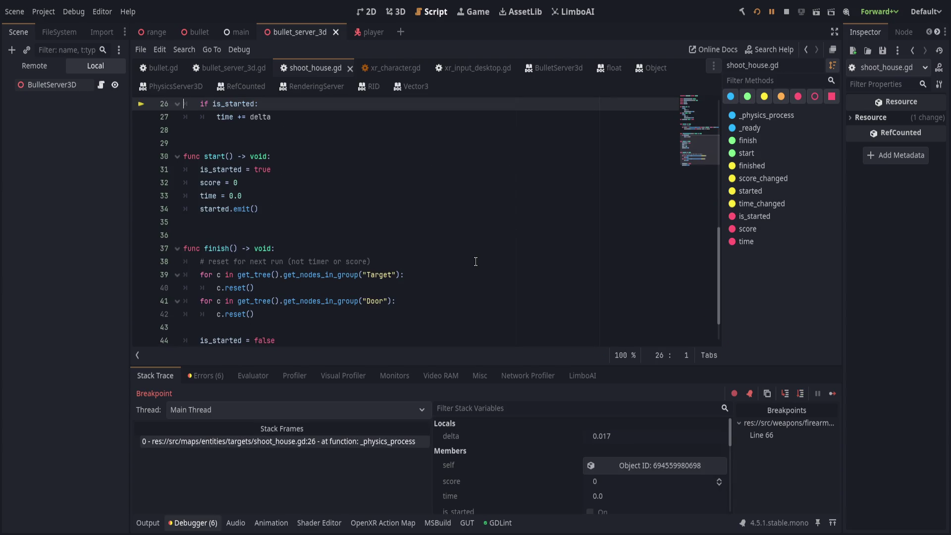
Resume to the line 66 breakpoint, step once, and expand in_frame to see it empty
{"action": "left_click", "coordinate": [771, 11]}
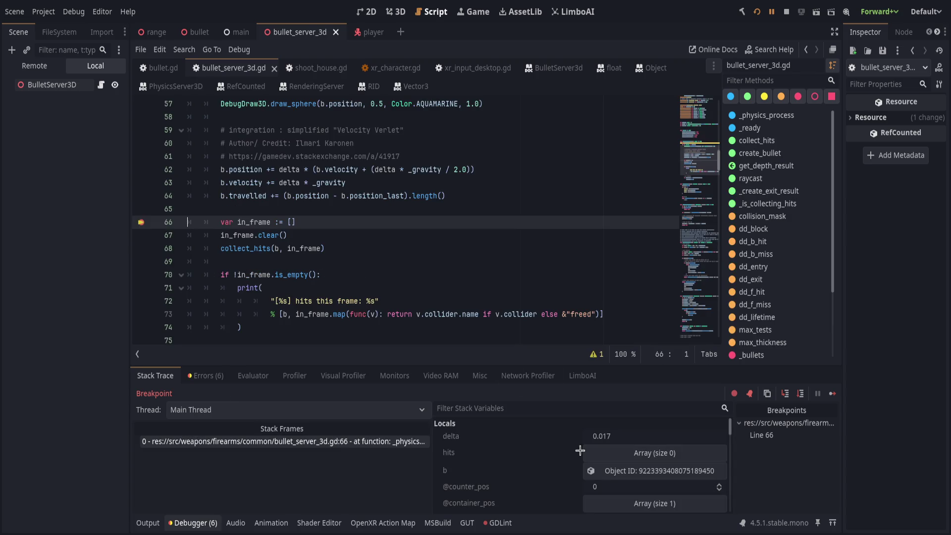
{"action": "scroll", "coordinate": [510, 470], "scroll_direction": "down", "scroll_amount": 3}
{"action": "scroll", "coordinate": [507, 479], "scroll_direction": "down", "scroll_amount": 1}
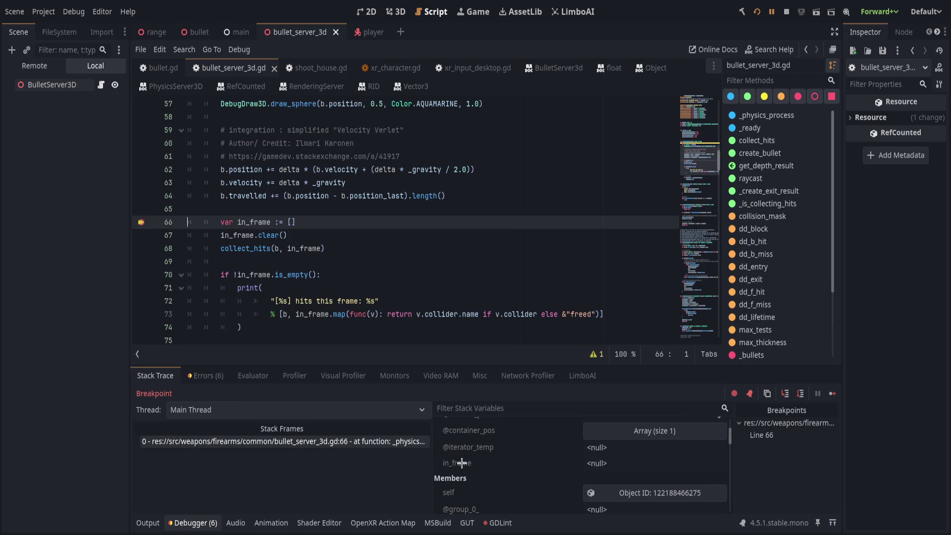
{"action": "key", "text": "F10"}
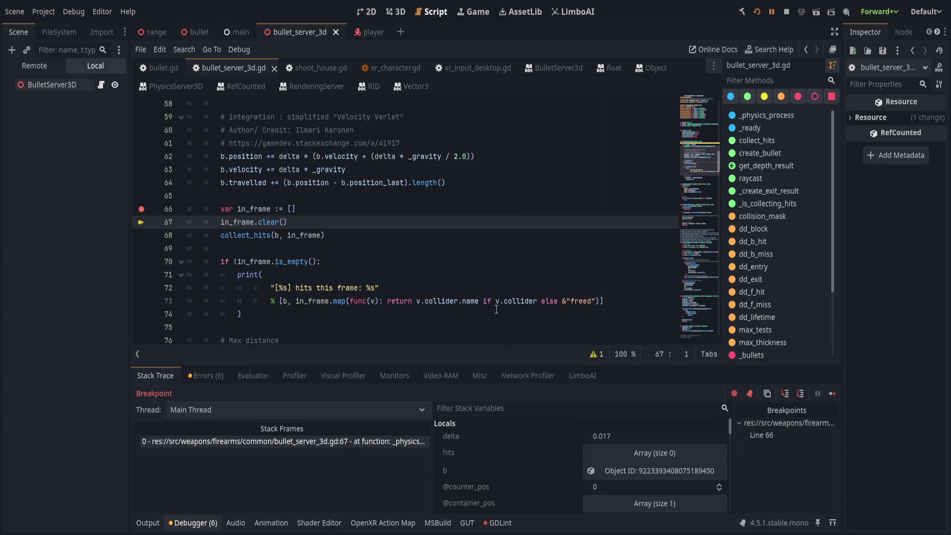
{"action": "scroll", "coordinate": [500, 436], "scroll_direction": "down", "scroll_amount": 3}
{"action": "left_click", "coordinate": [594, 490]}
Show the current bullet's values, travelled 14.997, in a widened Inspector dock
{"action": "scroll", "coordinate": [539, 455], "scroll_direction": "down", "scroll_amount": 4}
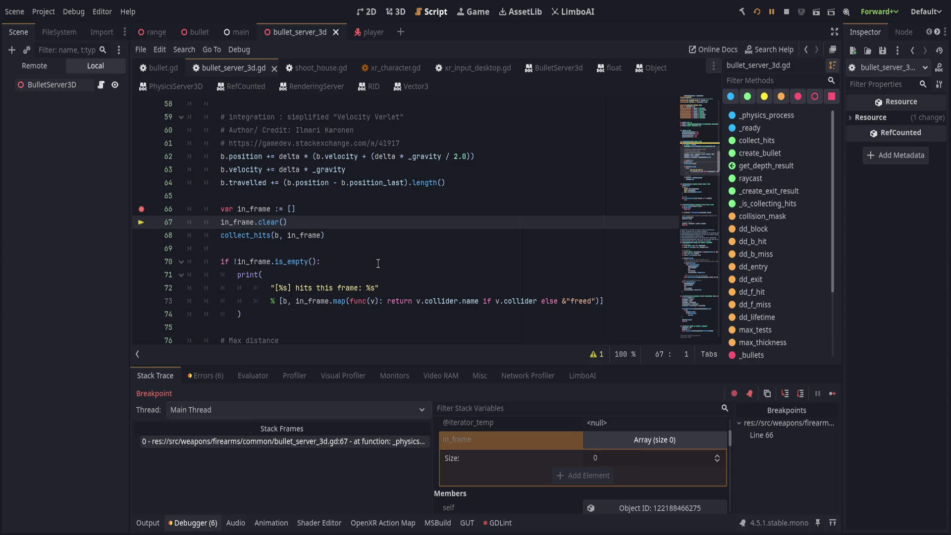
{"action": "scroll", "coordinate": [375, 263], "scroll_direction": "up", "scroll_amount": 2}
{"action": "scroll", "coordinate": [604, 471], "scroll_direction": "up", "scroll_amount": 4}
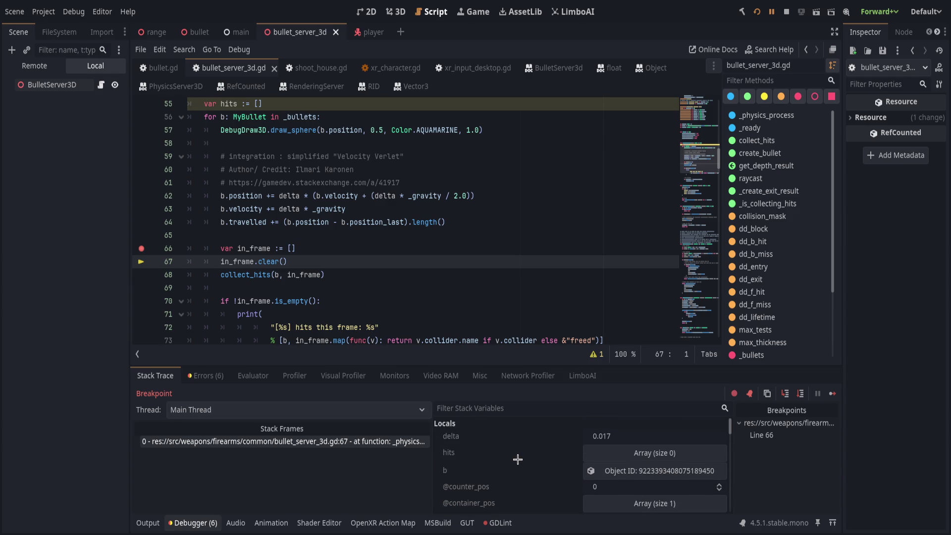
{"action": "left_click", "coordinate": [605, 473]}
{"action": "mouse_move", "coordinate": [842, 204]}
{"action": "left_mouse_down"}
{"action": "mouse_move", "coordinate": [512, 236]}
{"action": "mouse_move", "coordinate": [884, 259]}
{"action": "left_mouse_up"}
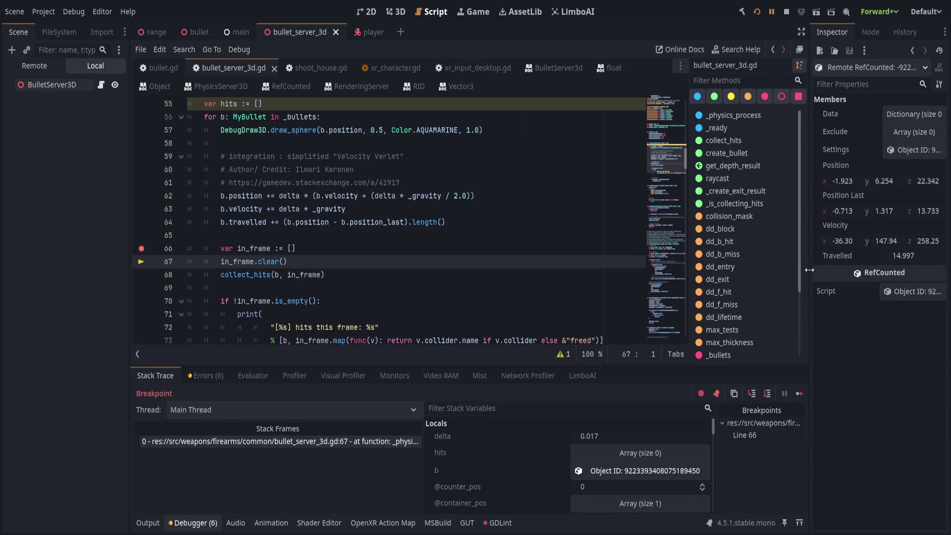
Highlight position on line 62 to review where it is used
{"action": "left_click", "coordinate": [420, 256]}
{"action": "double_click", "coordinate": [236, 198]}
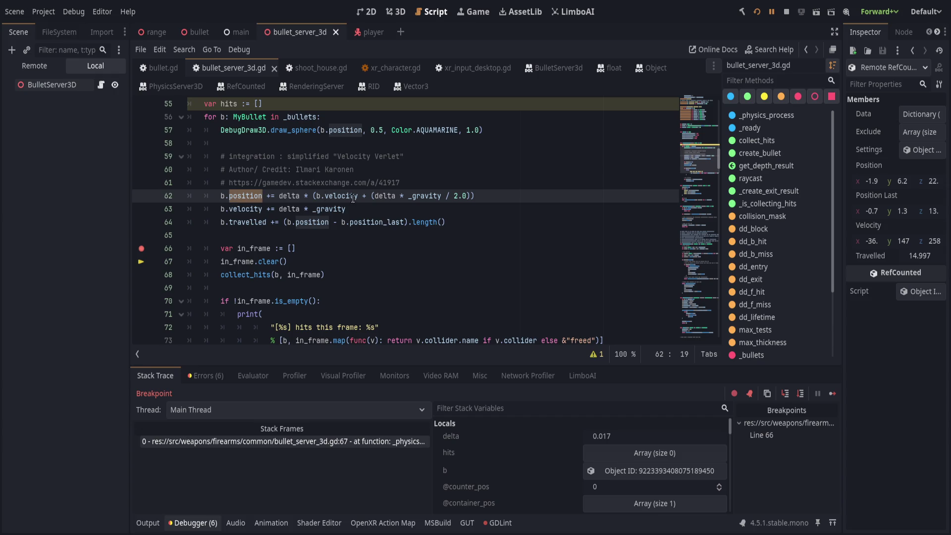
{"action": "scroll", "coordinate": [267, 223], "scroll_direction": "down", "scroll_amount": 2}
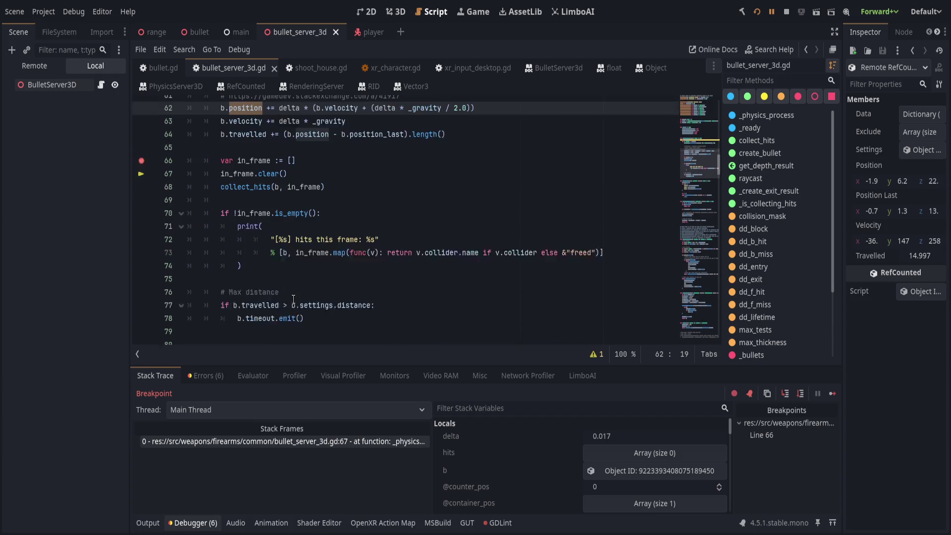
{"action": "scroll", "coordinate": [267, 284], "scroll_direction": "up", "scroll_amount": 1}
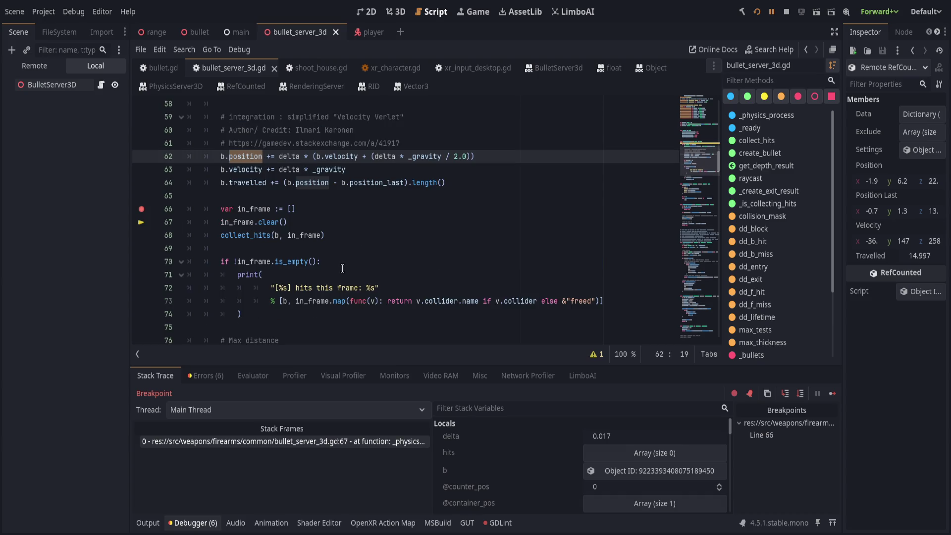
{"action": "scroll", "coordinate": [267, 283], "scroll_direction": "up", "scroll_amount": 1}
Add a new line after the max-distance check with b.position_last = b.position
{"action": "left_click", "coordinate": [480, 218]}
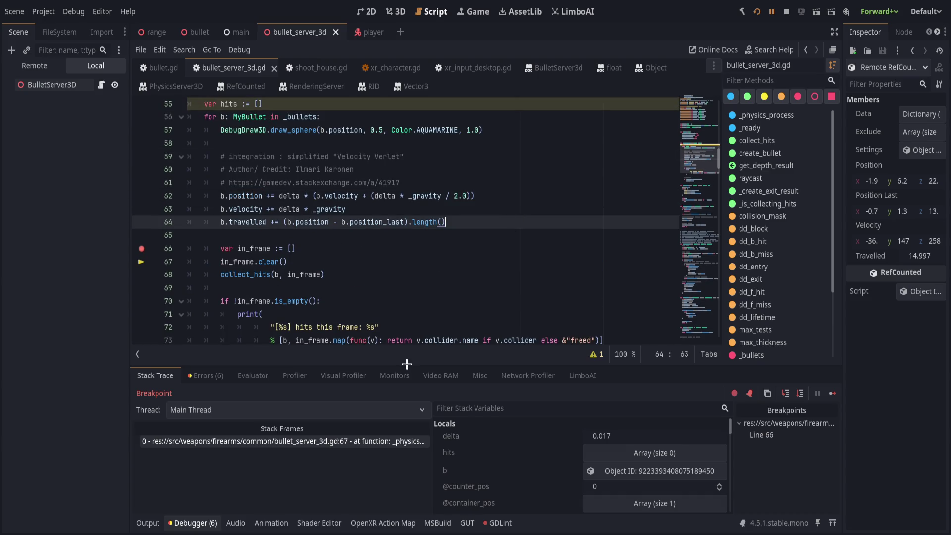
{"action": "scroll", "coordinate": [386, 304], "scroll_direction": "down", "scroll_amount": 2}
{"action": "scroll", "coordinate": [385, 305], "scroll_direction": "down", "scroll_amount": 1}
{"action": "left_click", "coordinate": [424, 297]}
{"action": "key", "text": "Return"}
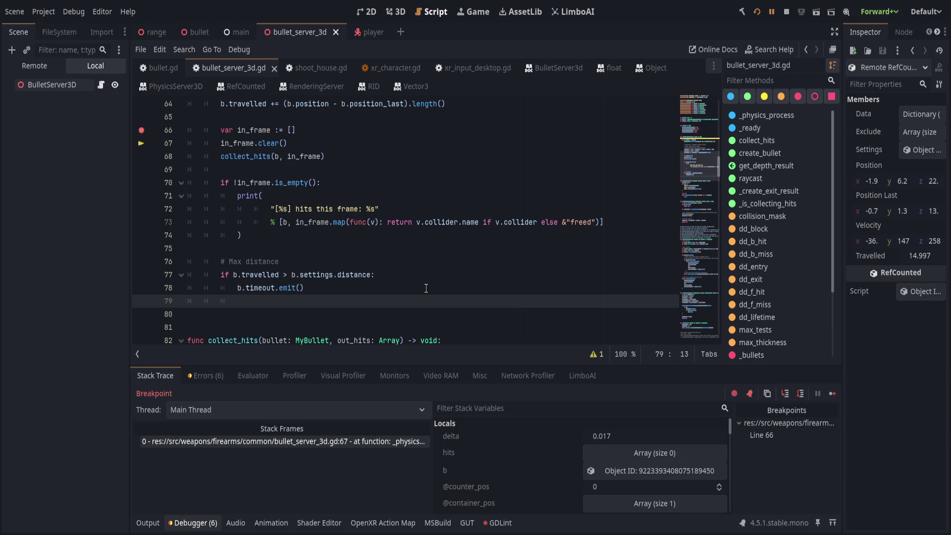
{"action": "type", "text": "b.pos"}
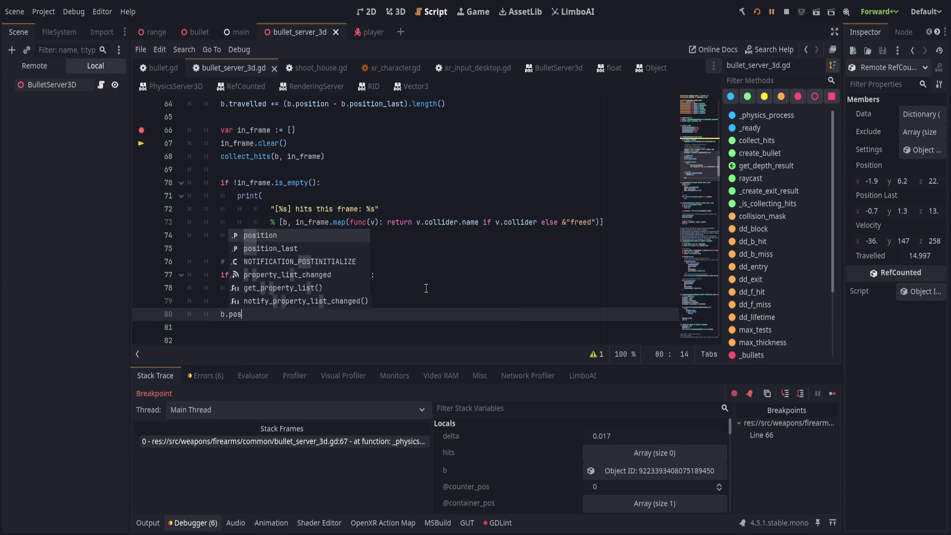
{"action": "type", "text": "ition_last ="}
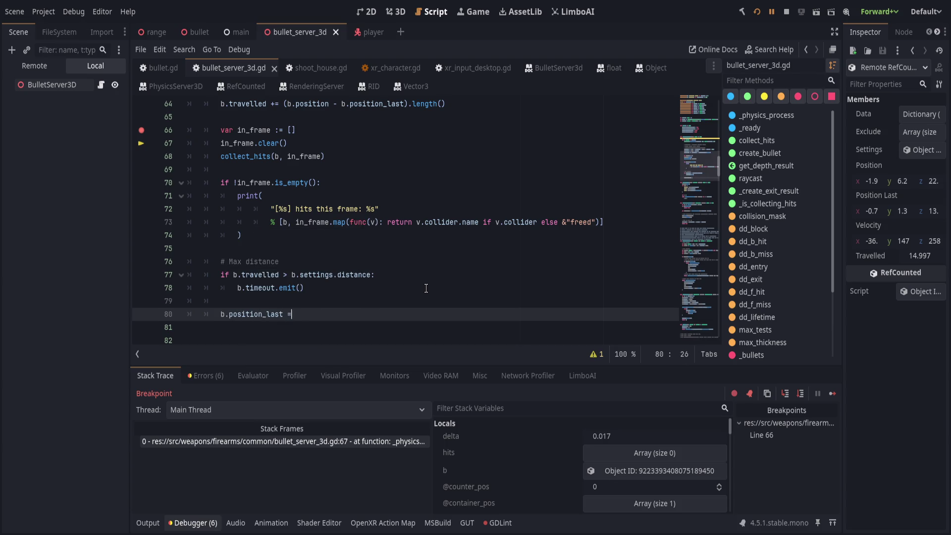
{"action": "type", "text": " b.position"}
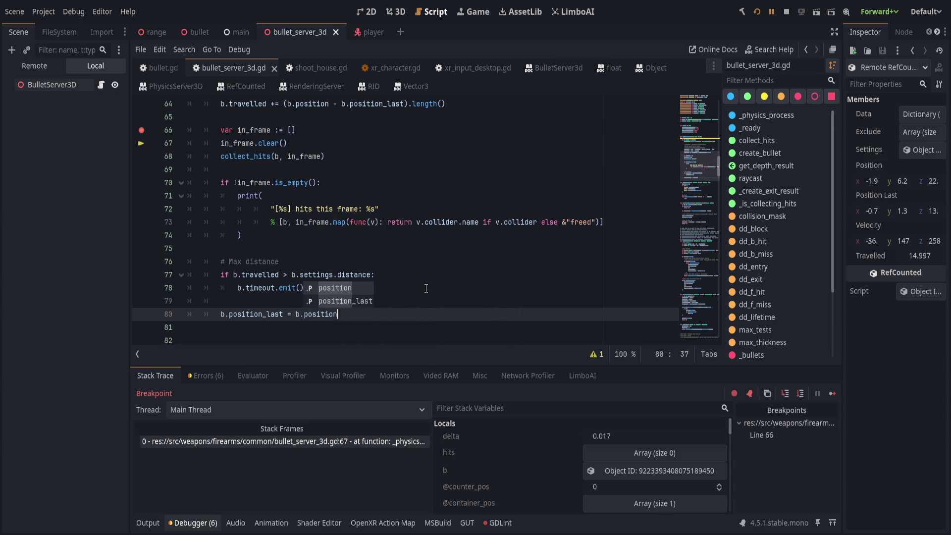
Remove the line 66 breakpoint and add a '# March' comment above the position update
{"action": "scroll", "coordinate": [246, 174], "scroll_direction": "up", "scroll_amount": 1}
{"action": "left_click", "coordinate": [141, 169]}
{"action": "left_click", "coordinate": [411, 247]}
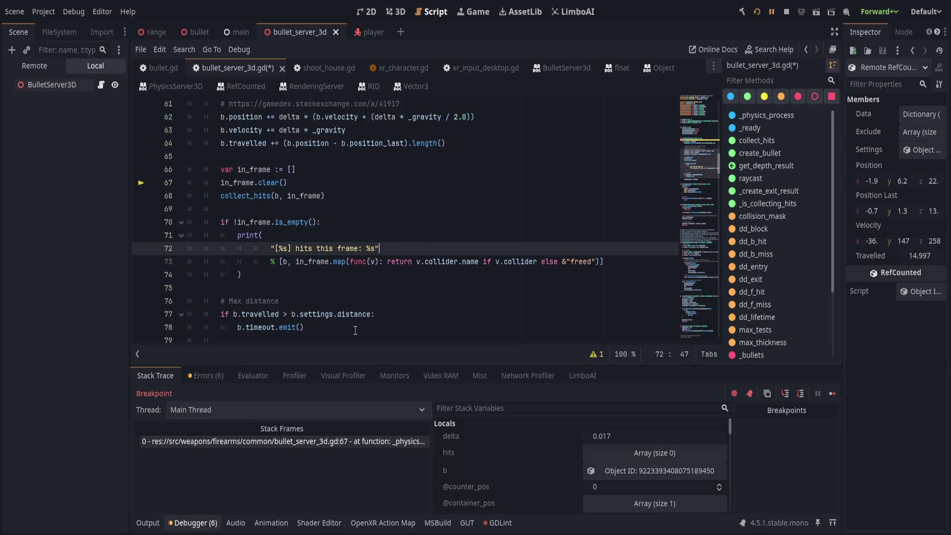
{"action": "scroll", "coordinate": [354, 297], "scroll_direction": "down", "scroll_amount": 2}
{"action": "left_click", "coordinate": [364, 264]}
{"action": "key", "text": "Return"}
{"action": "type", "text": "# March"}
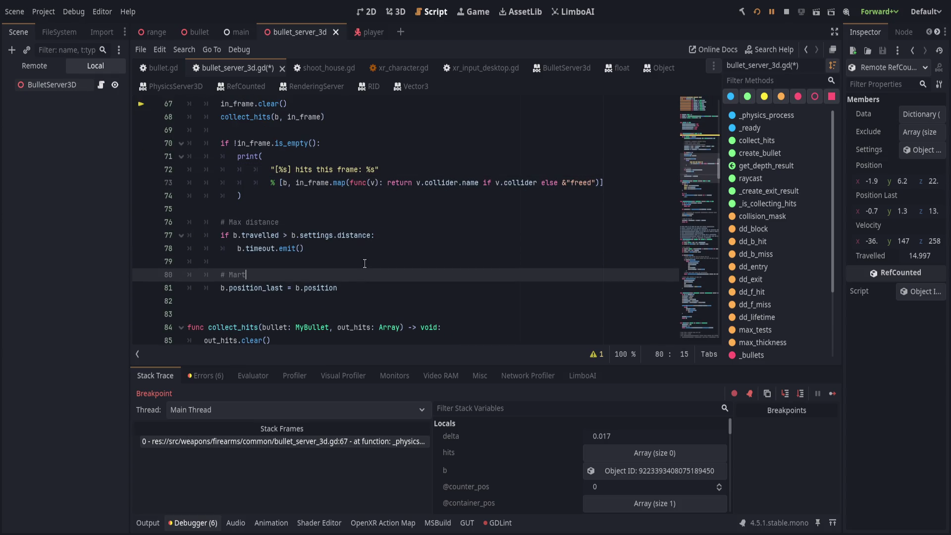
Save the script and resume the paused game
{"action": "key", "text": "ctrl+s"}
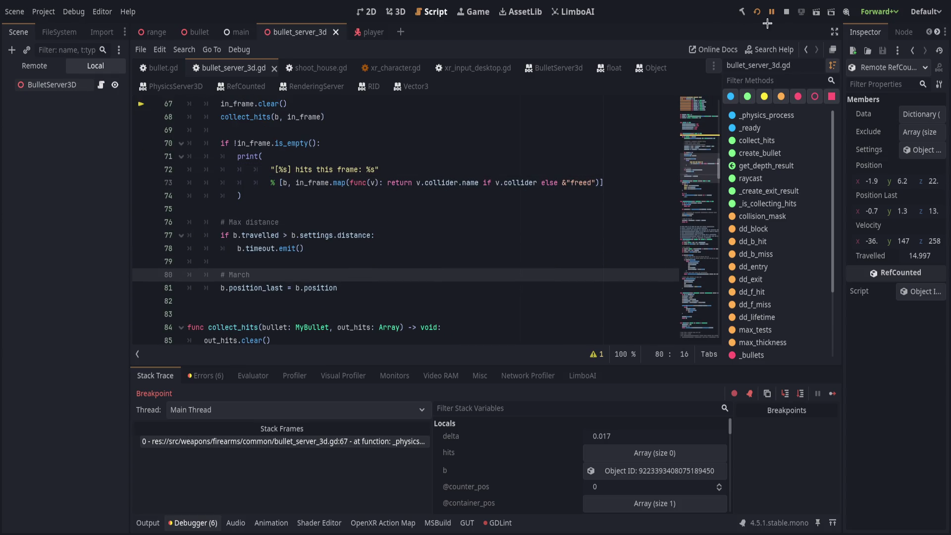
{"action": "key", "text": "F12"}
{"action": "left_click", "coordinate": [212, 484]}
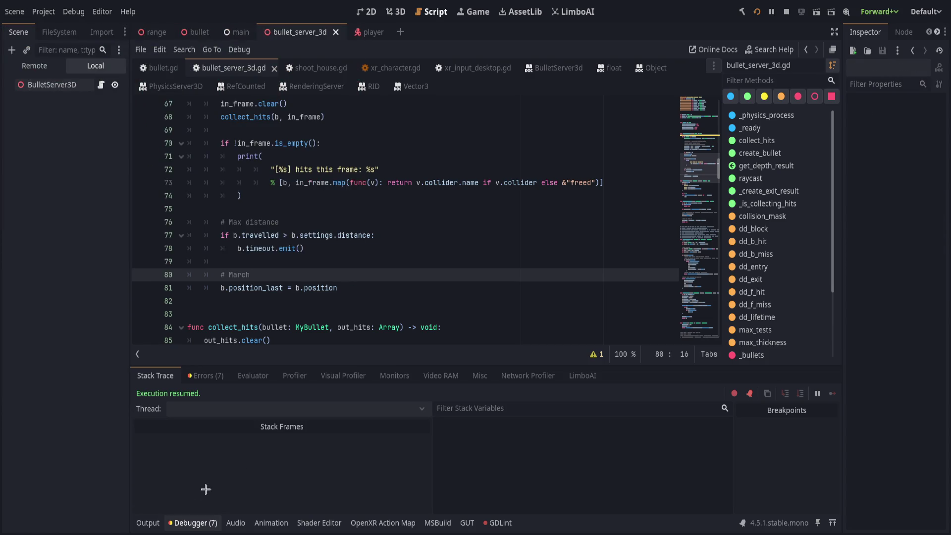
Relaunch the game and fire two bullets at the checkered wall
{"action": "left_click", "coordinate": [147, 522]}
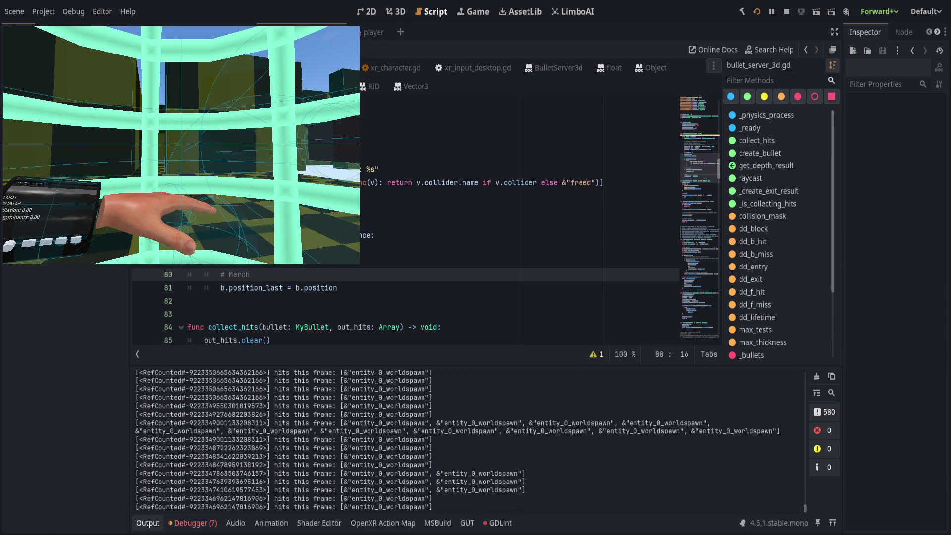
{"action": "key", "text": "F5"}
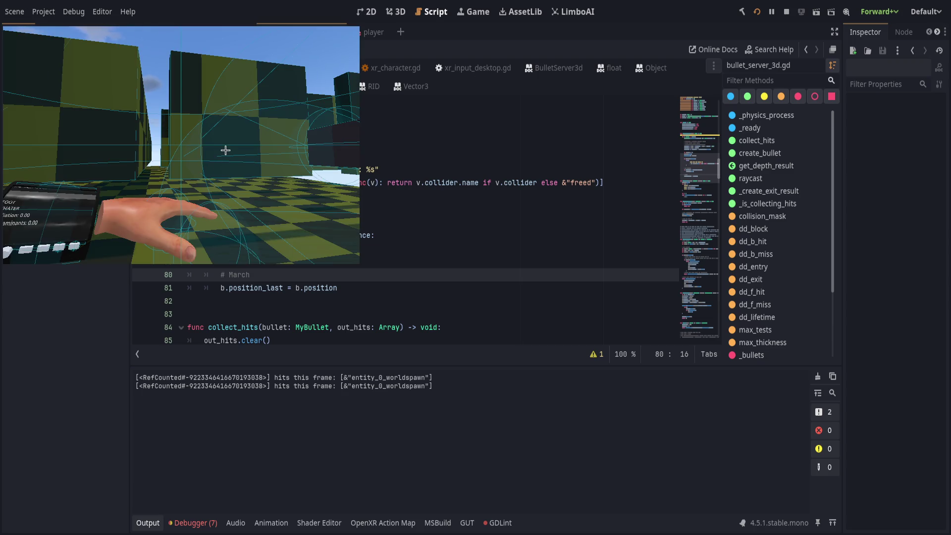
{"action": "left_click", "coordinate": [224, 150]}
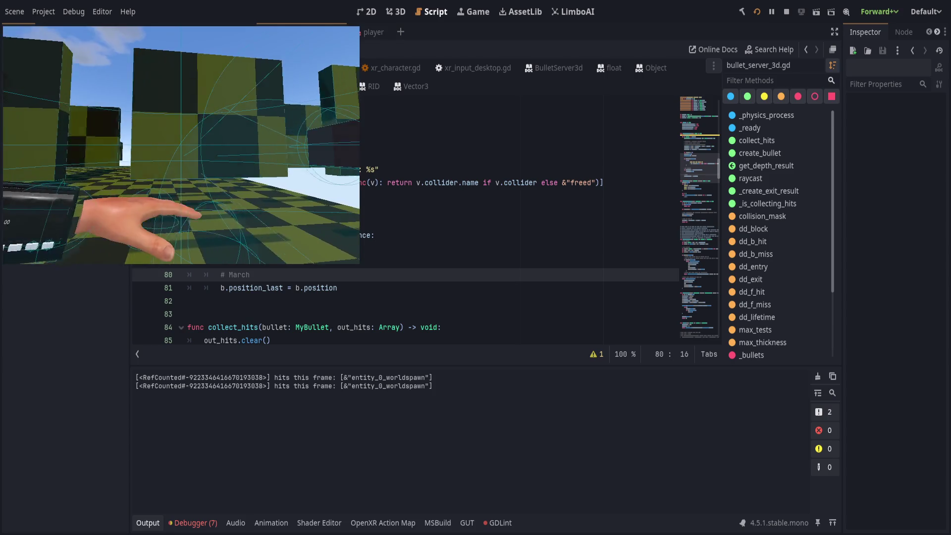
{"action": "left_click", "coordinate": [181, 144]}
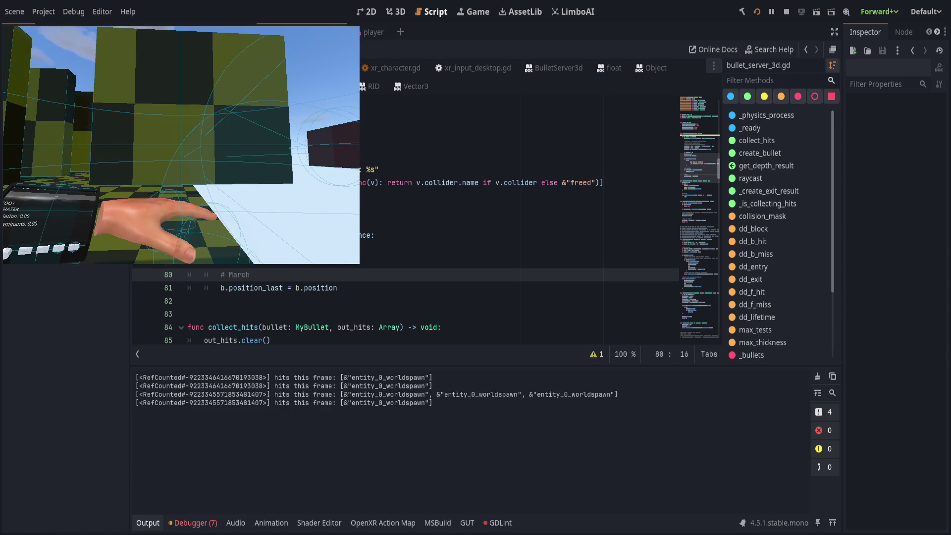
{"action": "left_click", "coordinate": [181, 145]}
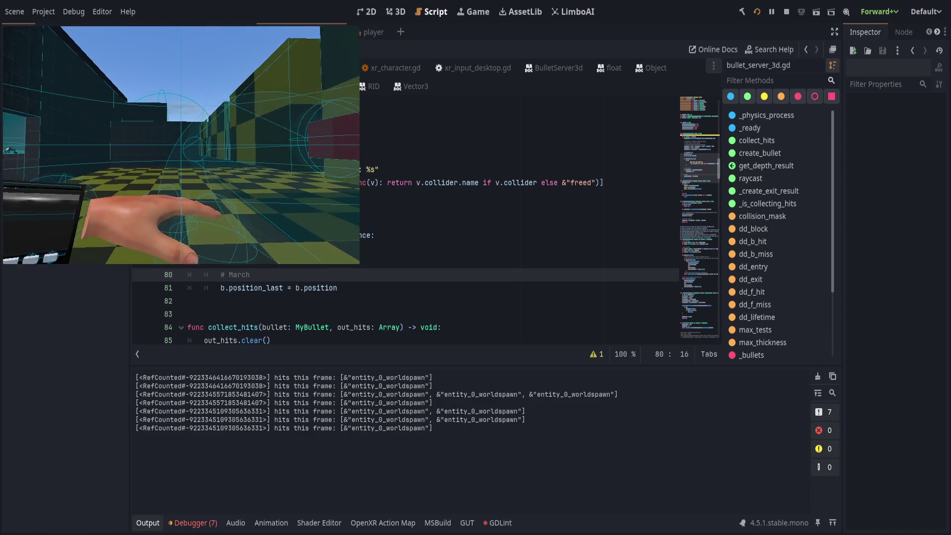
Review the logged hit lines, then stop the game with F8 and clear the output
{"action": "left_click_drag", "start_coordinate": [237, 411], "coordinate": [262, 428]}
{"action": "mouse_move", "coordinate": [193, 411]}
{"action": "left_mouse_down"}
{"action": "mouse_move", "coordinate": [262, 428]}
{"action": "mouse_move", "coordinate": [503, 431]}
{"action": "left_mouse_up"}
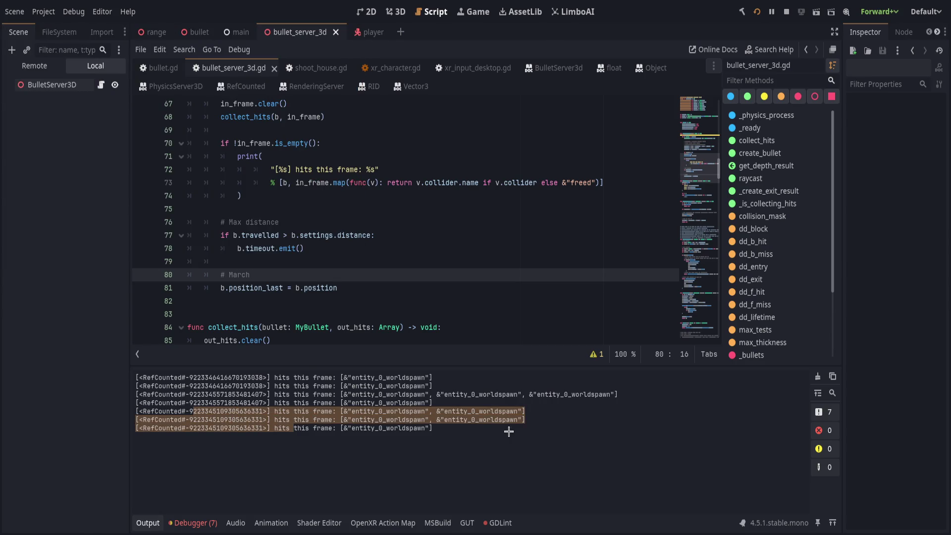
{"action": "left_click", "coordinate": [520, 429]}
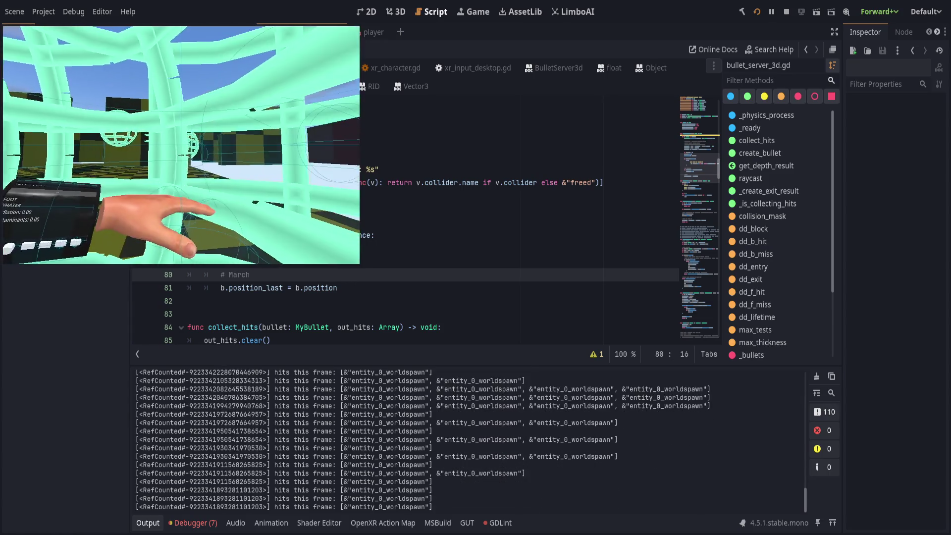
{"action": "key", "text": "F8"}
{"action": "left_click", "coordinate": [817, 376]}
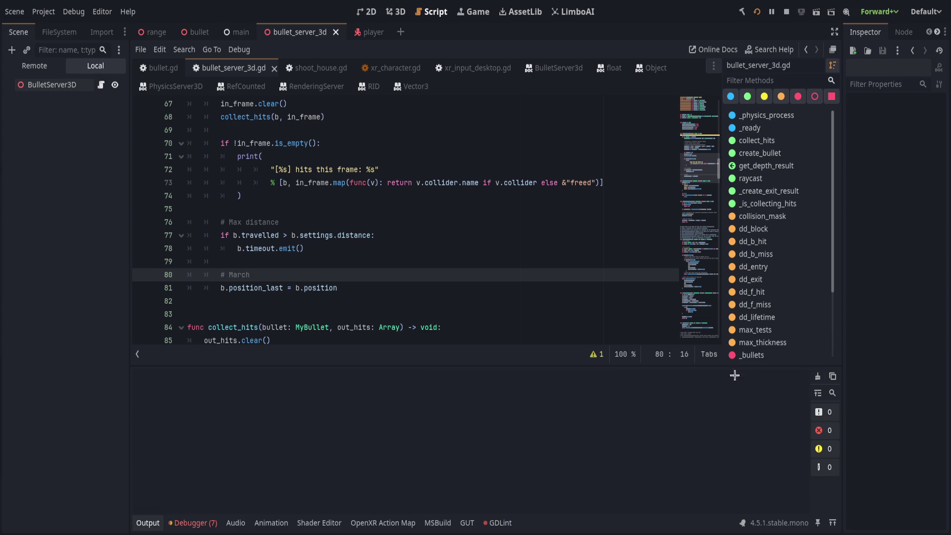
Turn the empty comment on line 16 into '## TODO: visuals'
{"action": "left_click", "coordinate": [147, 522]}
{"action": "left_click", "coordinate": [424, 288]}
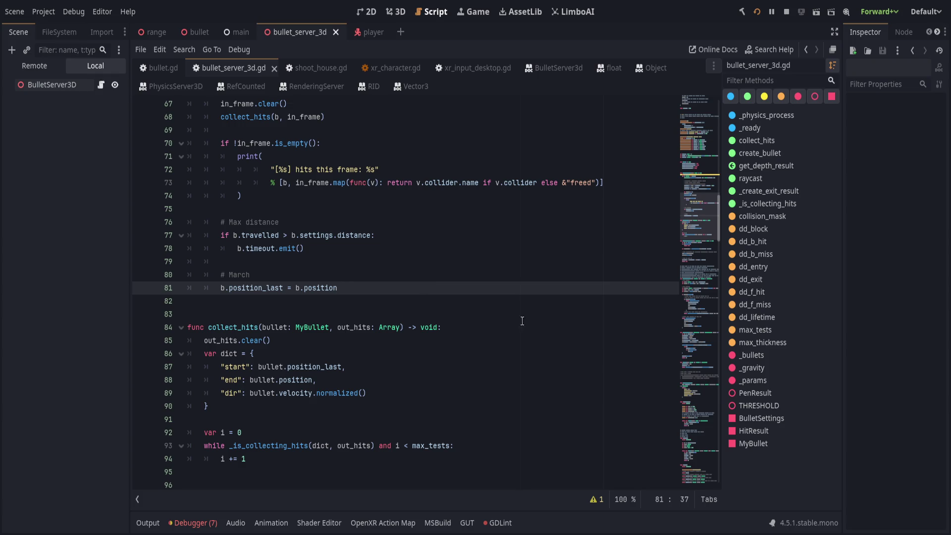
{"action": "scroll", "coordinate": [481, 307], "scroll_direction": "up", "scroll_amount": 20}
{"action": "left_click", "coordinate": [557, 317]}
{"action": "left_click", "coordinate": [511, 301]}
{"action": "type", "text": "TODO"}
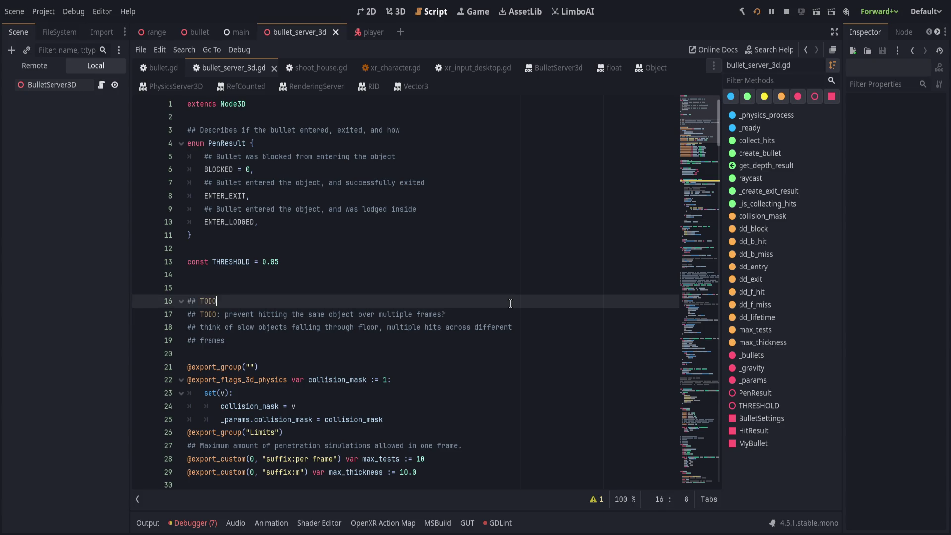
{"action": "type", "text": ": visuals"}
{"action": "key", "text": "Return"}
Add '## TODO: damaging user hitboxes', delete the leftover TODO line, and save
{"action": "type", "text": "## TODO"}
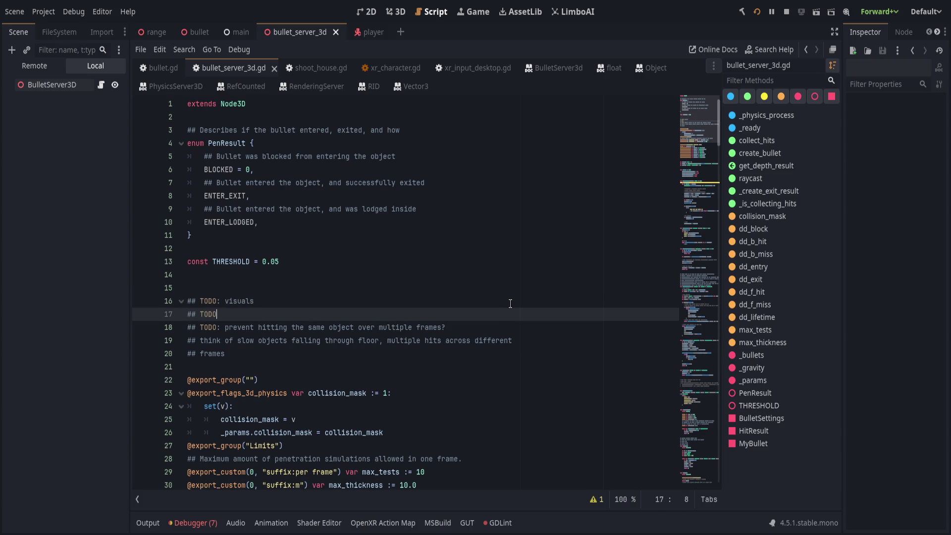
{"action": "key", "text": "BackSpace"}
{"action": "key", "text": "BackSpace"}
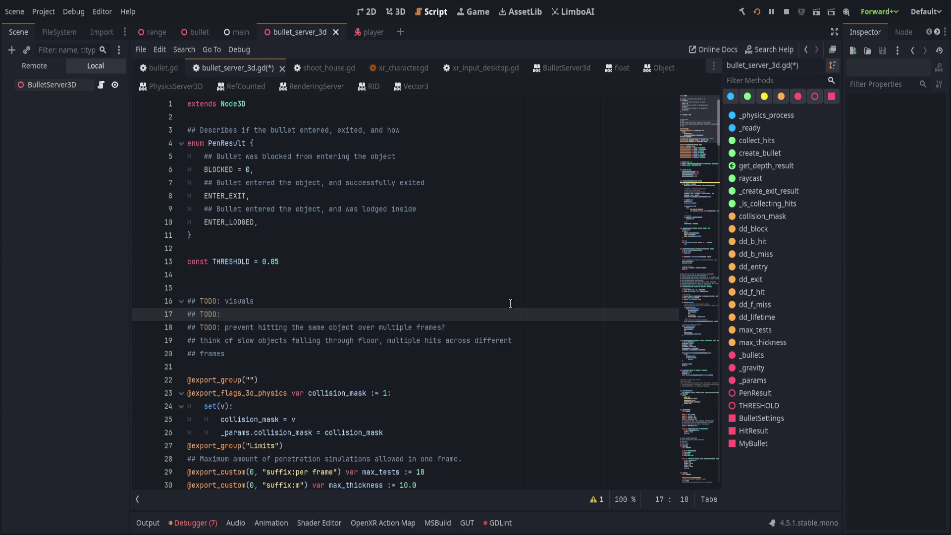
{"action": "type", "text": "amaging user hitboxes"}
{"action": "key", "text": "Return"}
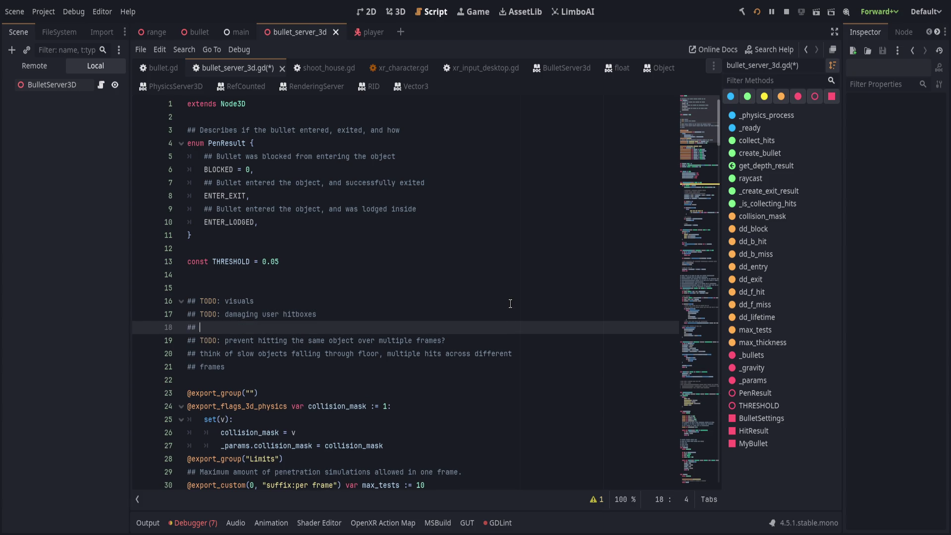
{"action": "type", "text": "TODO"}
{"action": "key", "text": "ctrl+shift+k"}
{"action": "key", "text": "ctrl+s"}
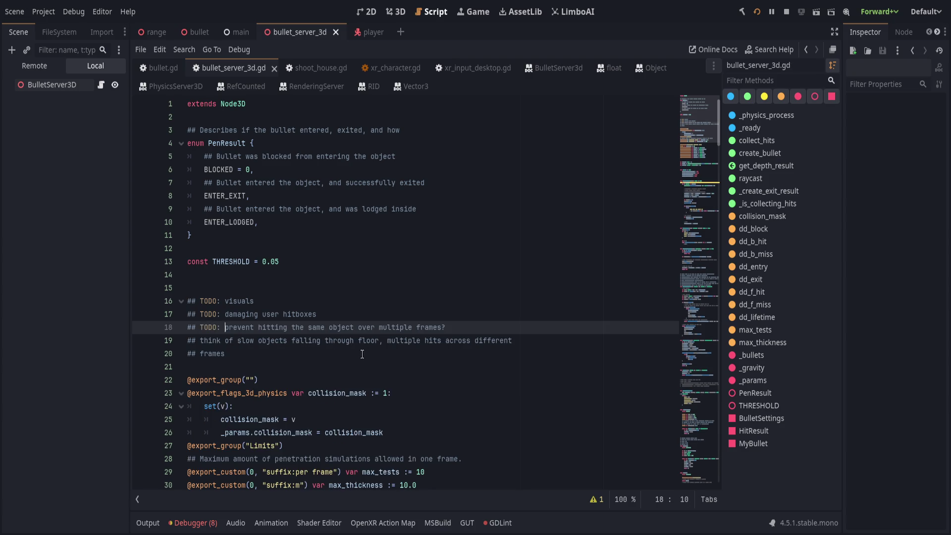
{"action": "key", "text": "Down"}
{"action": "key", "text": "Down"}
{"action": "scroll", "coordinate": [337, 297], "scroll_direction": "down", "scroll_amount": 12}
Delete the in_frame declaration and in_frame.clear() lines
{"action": "left_click", "coordinate": [337, 367]}
{"action": "left_click", "coordinate": [353, 357]}
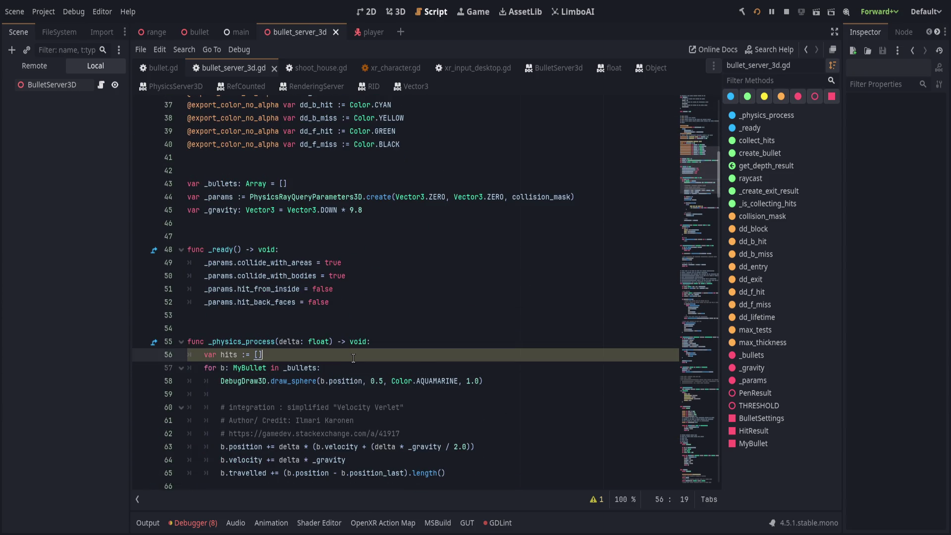
{"action": "scroll", "coordinate": [353, 357], "scroll_direction": "down", "scroll_amount": 4}
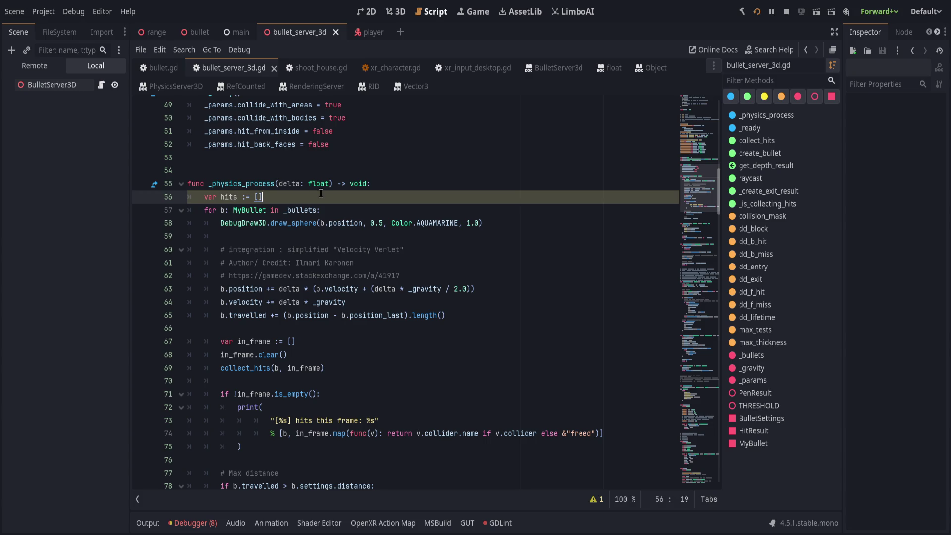
{"action": "left_click", "coordinate": [317, 342]}
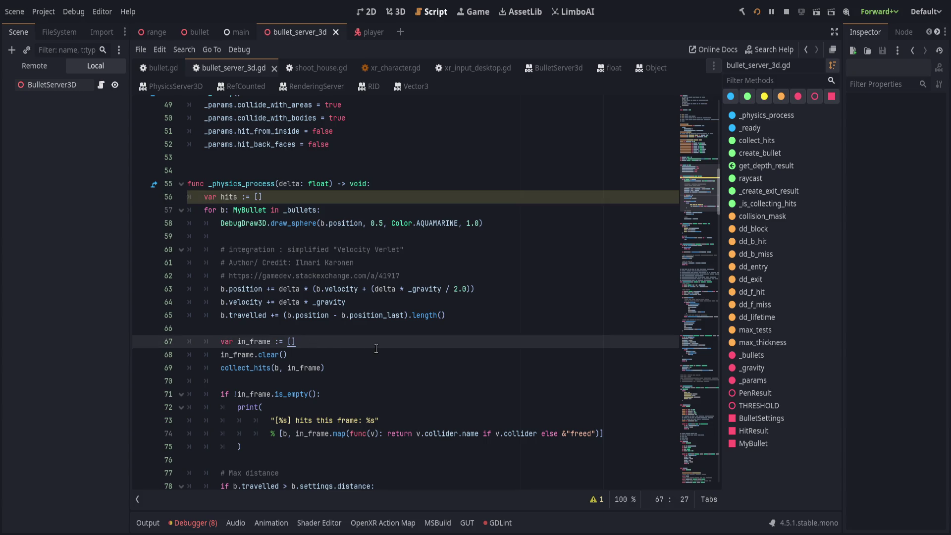
{"action": "key", "text": "ctrl+shift+k"}
{"action": "key", "text": "ctrl+shift+k"}
{"action": "key", "text": "Up"}
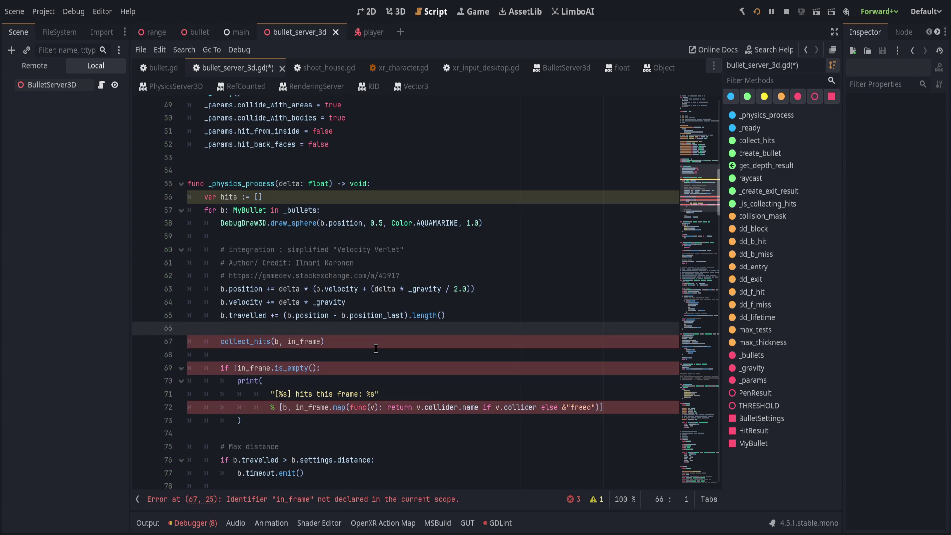
Replace in_frame with hits in the collect_hits call, is_empty check and print
{"action": "double_click", "coordinate": [293, 344]}
{"action": "type", "text": "hits"}
{"action": "double_click", "coordinate": [256, 368]}
{"action": "type", "text": "hits"}
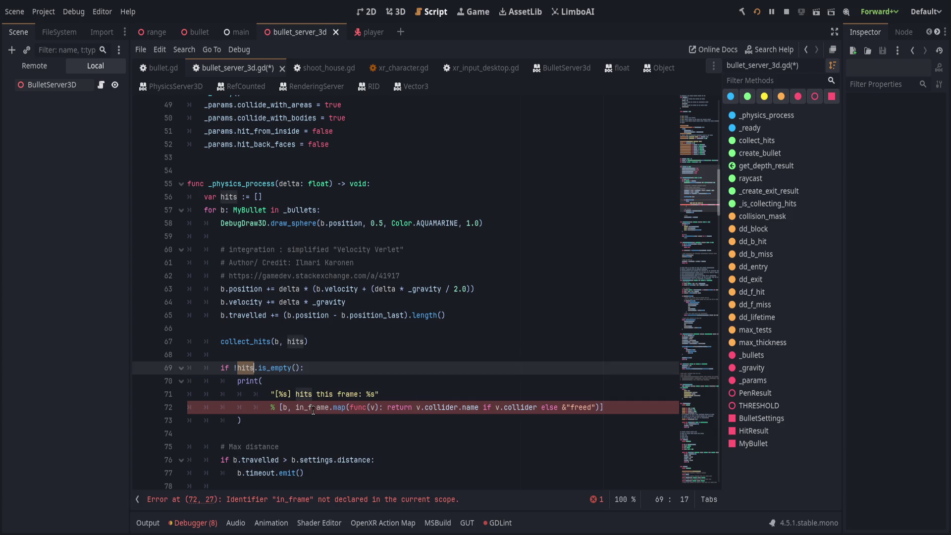
{"action": "double_click", "coordinate": [313, 411]}
{"action": "type", "text": "hits"}
{"action": "scroll", "coordinate": [473, 361], "scroll_direction": "down", "scroll_amount": 6}
{"action": "scroll", "coordinate": [471, 366], "scroll_direction": "down", "scroll_amount": 4}
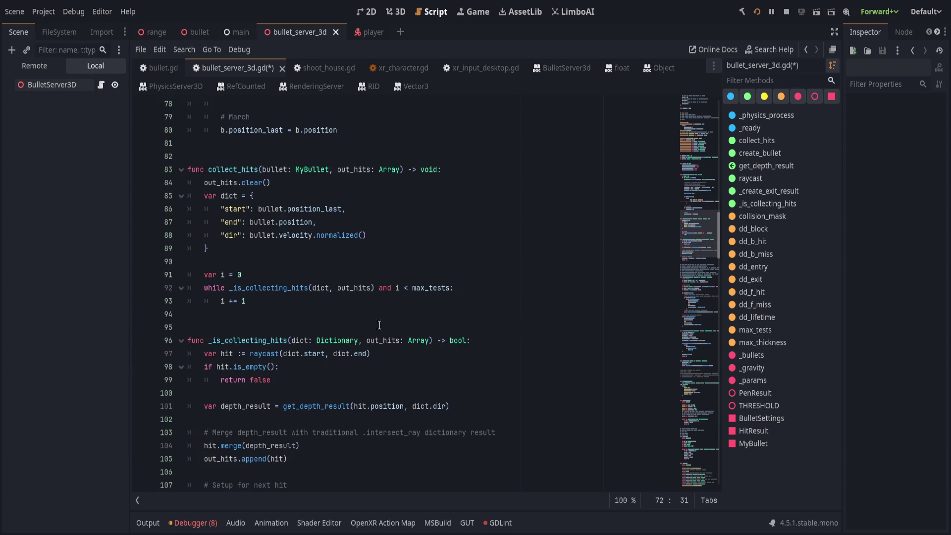
Highlight the uses of out_hits in the collect_hits definition
{"action": "left_click", "coordinate": [218, 187]}
{"action": "scroll", "coordinate": [223, 208], "scroll_direction": "up", "scroll_amount": 7}
{"action": "scroll", "coordinate": [231, 232], "scroll_direction": "down", "scroll_amount": 5}
{"action": "left_click", "coordinate": [235, 248]}
{"action": "double_click", "coordinate": [221, 261]}
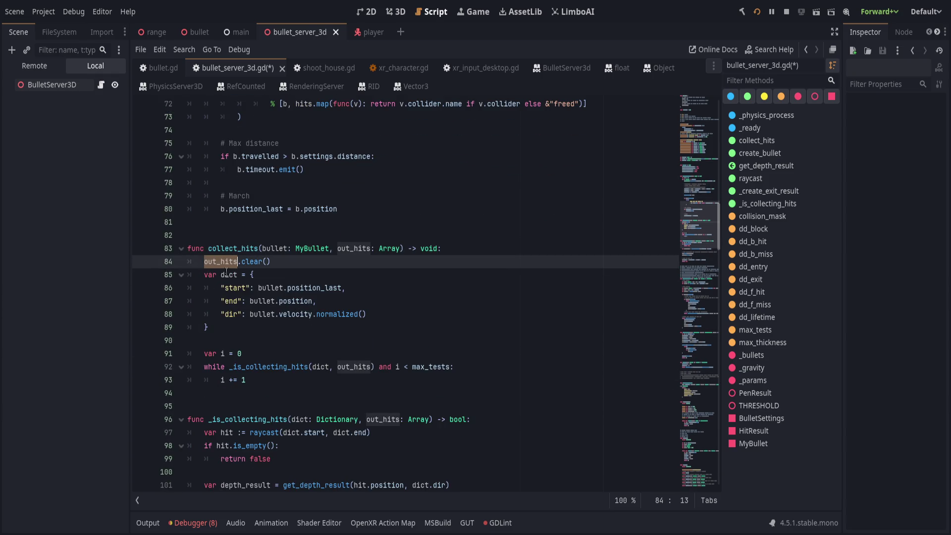
{"action": "scroll", "coordinate": [426, 395], "scroll_direction": "down", "scroll_amount": 2}
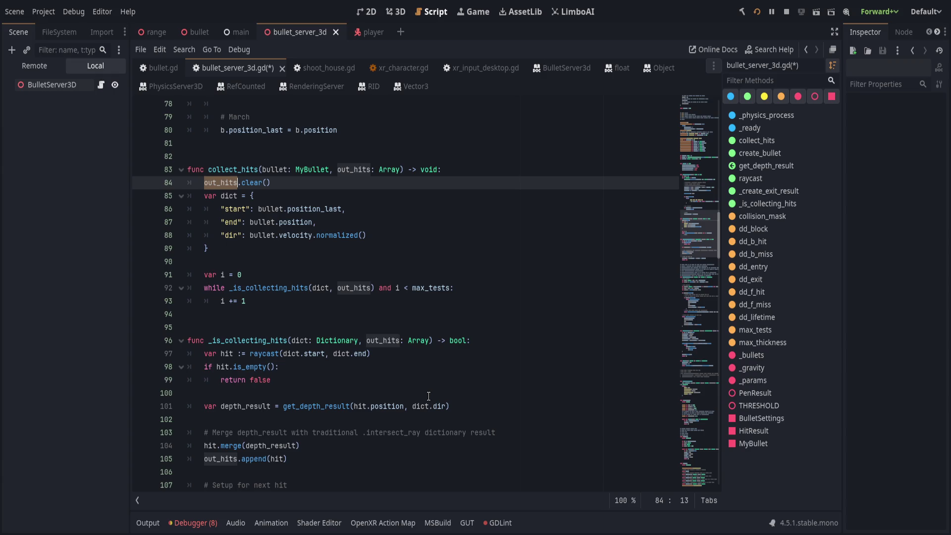
{"action": "scroll", "coordinate": [283, 357], "scroll_direction": "down", "scroll_amount": 11}
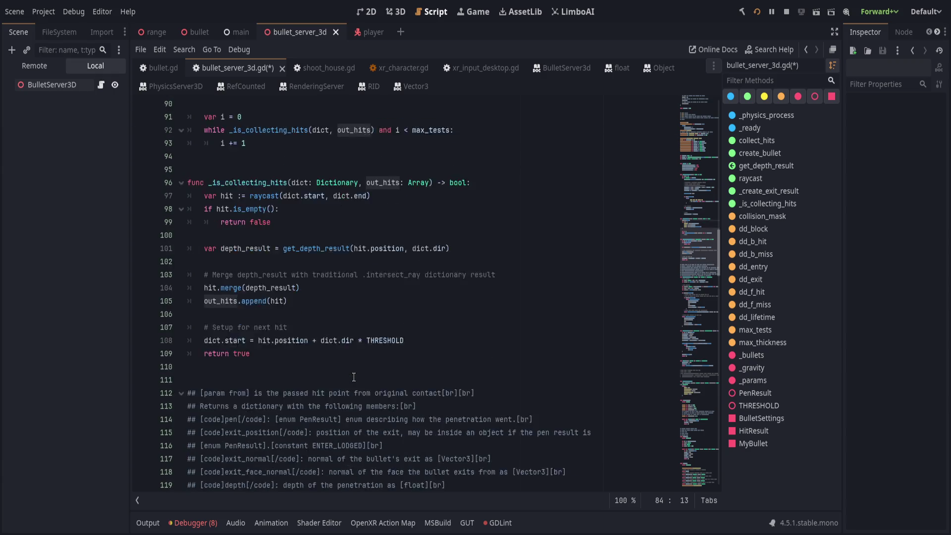
Save bullet_server_3d.gd, re-saving after a check near line 53
{"action": "key", "text": "ctrl+s"}
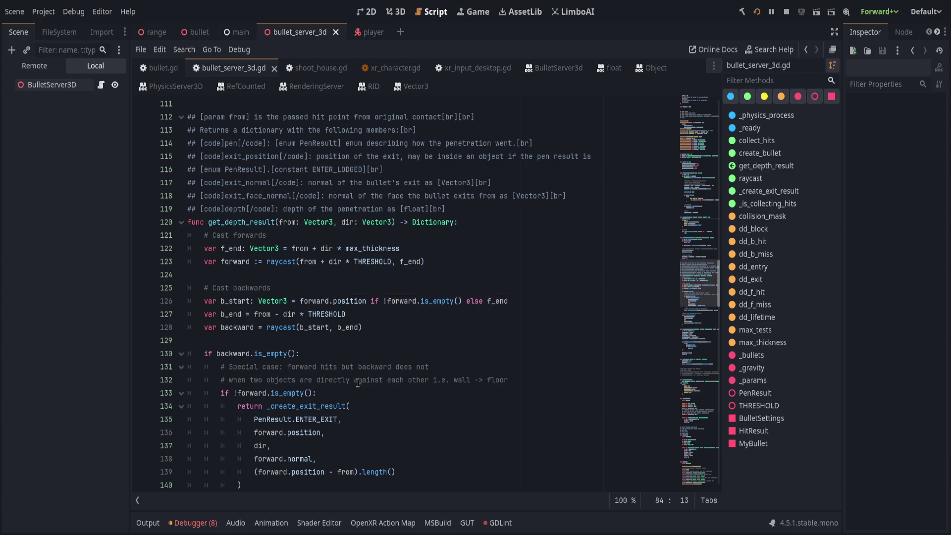
{"action": "scroll", "coordinate": [359, 381], "scroll_direction": "up", "scroll_amount": 20}
{"action": "scroll", "coordinate": [361, 384], "scroll_direction": "up", "scroll_amount": 7}
{"action": "left_click", "coordinate": [434, 376]}
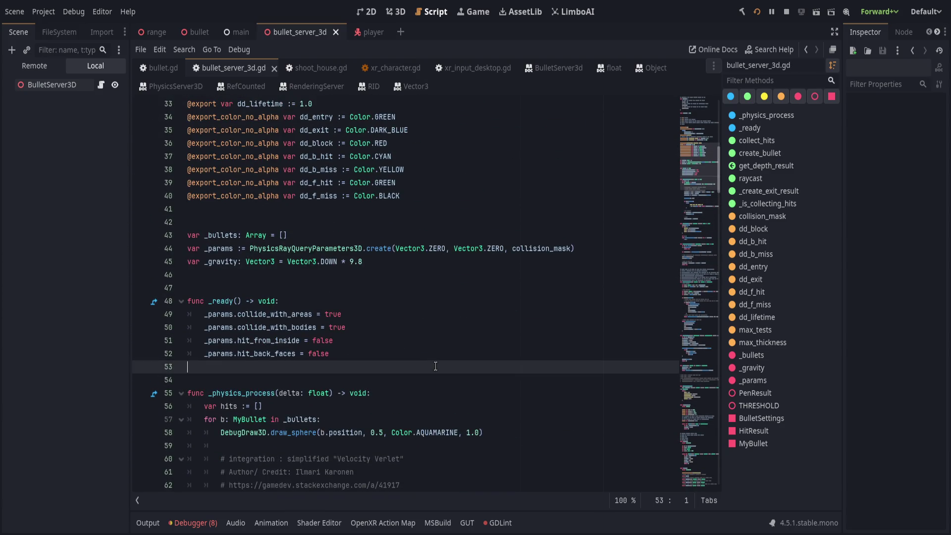
{"action": "scroll", "coordinate": [441, 366], "scroll_direction": "down", "scroll_amount": 4}
{"action": "scroll", "coordinate": [441, 366], "scroll_direction": "down", "scroll_amount": 1}
{"action": "key", "text": "ctrl+s"}
{"action": "scroll", "coordinate": [405, 357], "scroll_direction": "down", "scroll_amount": 2}
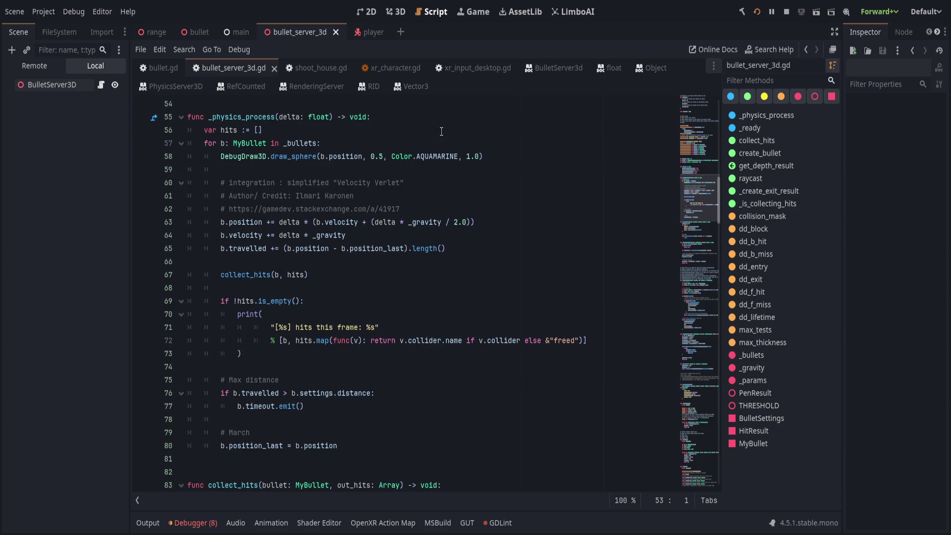
Run the game so the Output log fills with 'hits this frame' messages, then scroll the script up
{"action": "left_click", "coordinate": [441, 132]}
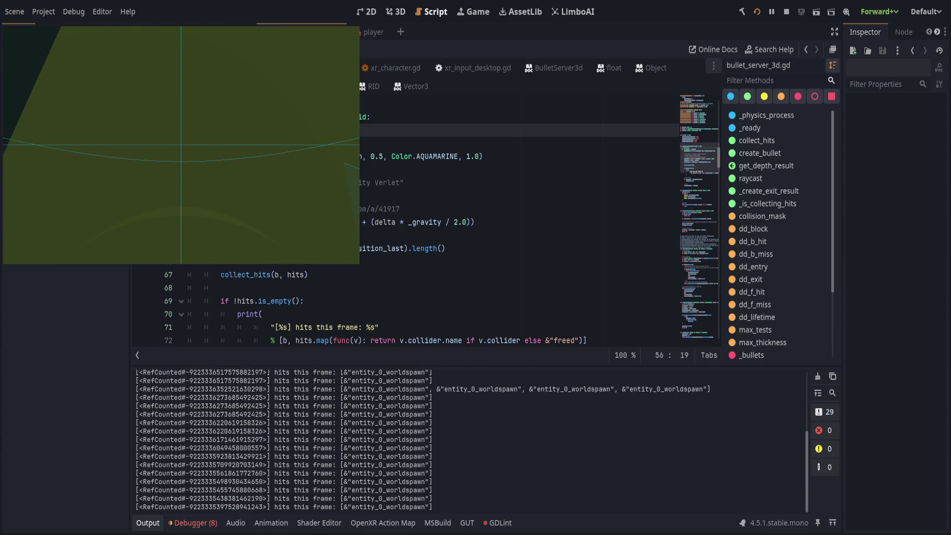
{"action": "scroll", "coordinate": [342, 274], "scroll_direction": "up", "scroll_amount": 15}
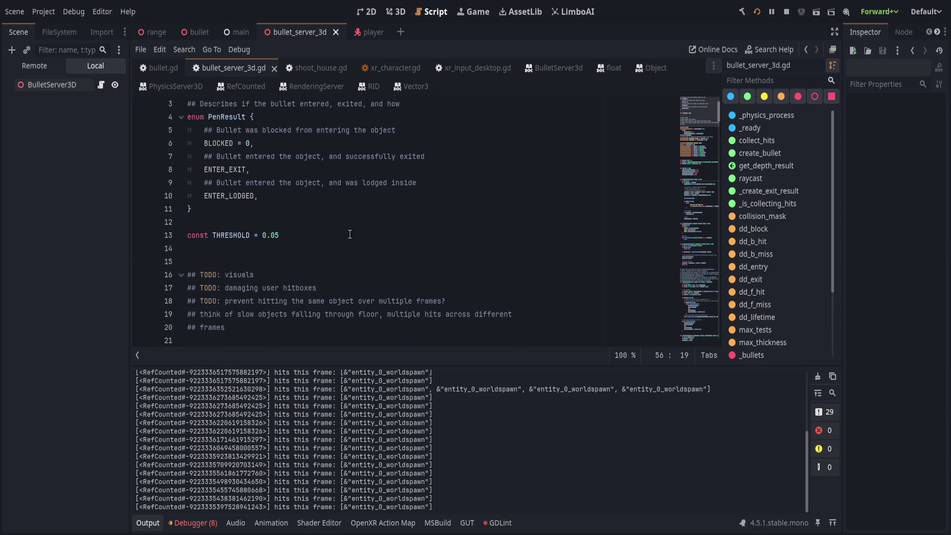
Add a '# TODO: ricochet restrictions' note below the hitboxes TODO
{"action": "left_click", "coordinate": [476, 274]}
{"action": "left_click", "coordinate": [488, 287]}
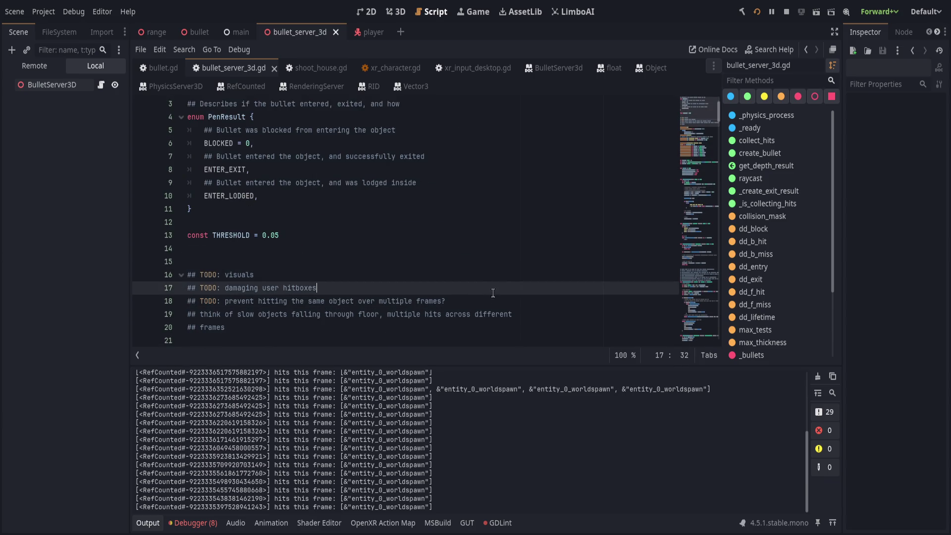
{"action": "left_click", "coordinate": [512, 299]}
{"action": "left_click", "coordinate": [508, 290]}
{"action": "key", "text": "Return"}
{"action": "type", "text": "#"}
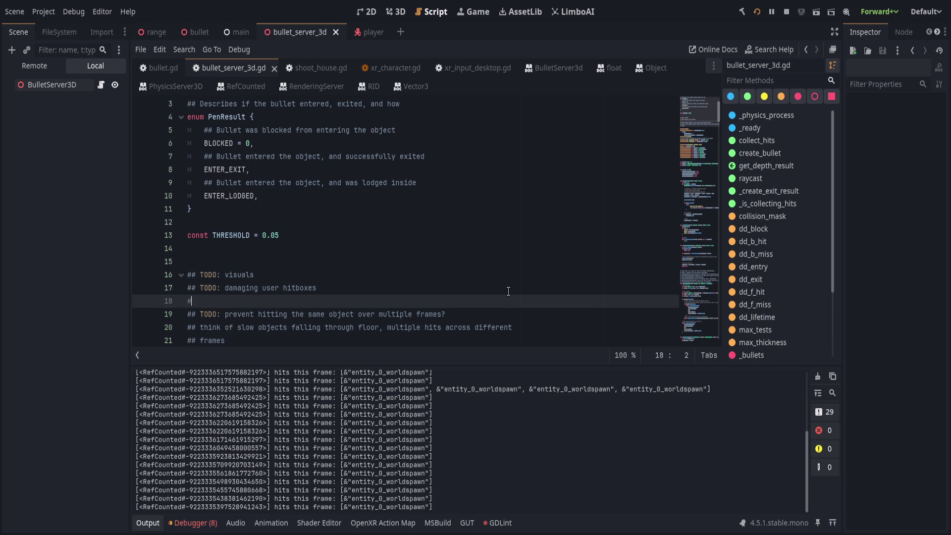
{"action": "type", "text": " TODO: ricochet restri"}
{"action": "type", "text": "ctions"}
Add a TODO note about collisions that continue over several frames (deep impacts)
{"action": "key", "text": "Return"}
{"action": "type", "text": "## "}
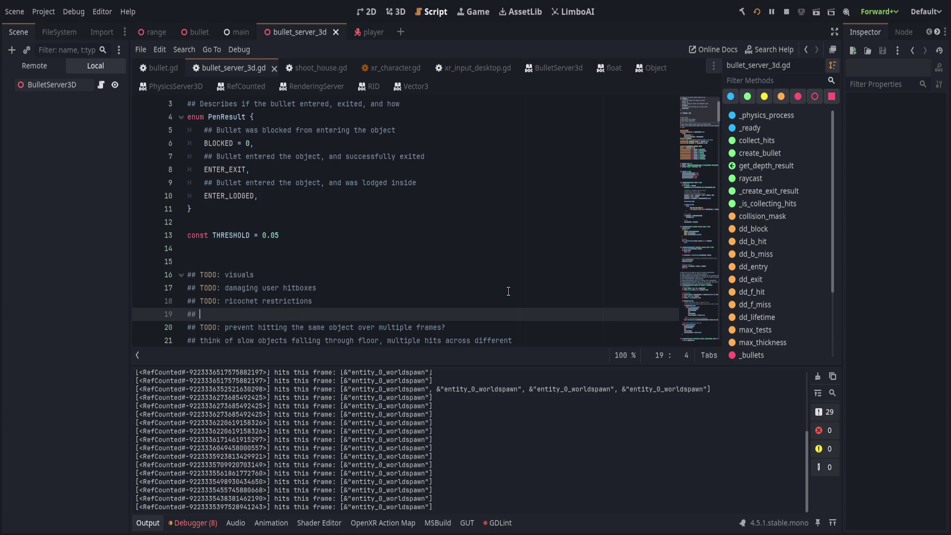
{"action": "type", "text": "TODO: contin"}
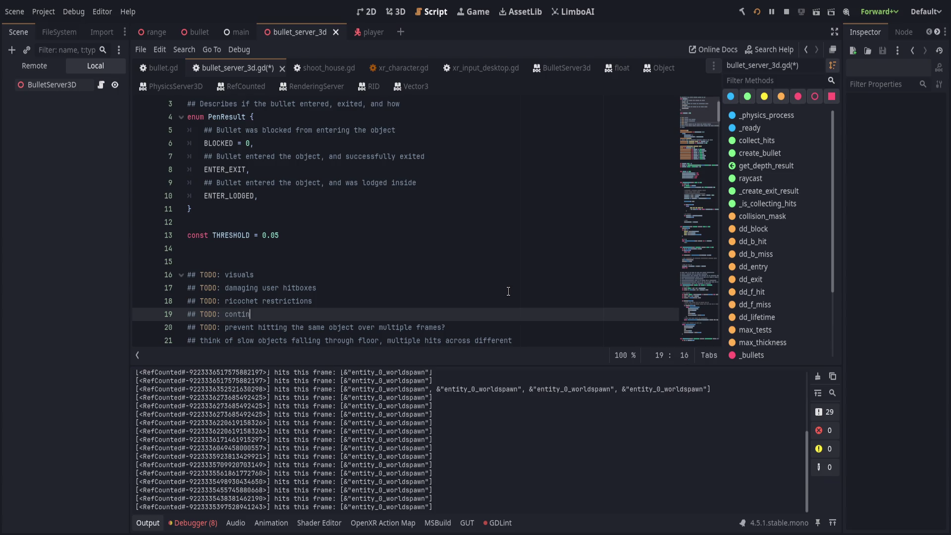
{"action": "key", "text": "ctrl+BackSpace"}
{"action": "type", "text": "co"}
{"action": "type", "text": "isions"}
{"action": "type", "text": "hat coni"}
{"action": "type", "text": "tinue"}
{"action": "type", "text": "ver frames"}
{"action": "type", "text": "sa"}
{"action": "type", "text": "bjec"}
{"action": "type", "text": "(deep impacts"}
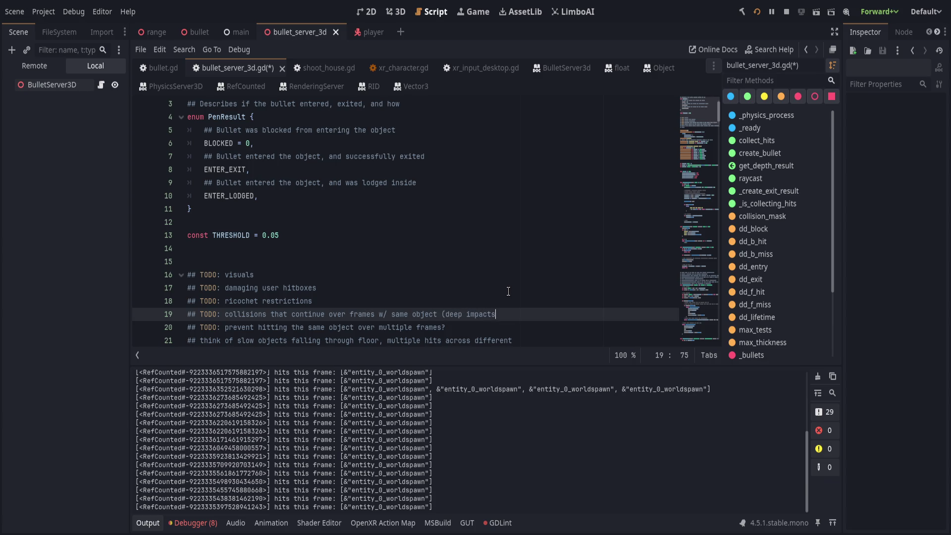
{"action": "type", "text": ")"}
{"action": "key", "text": "Return"}
Add the edge-collisions TODO (same object counting as one pen, one depth) and start a collision-tracking TODO above it
{"action": "type", "text": "TODO: "}
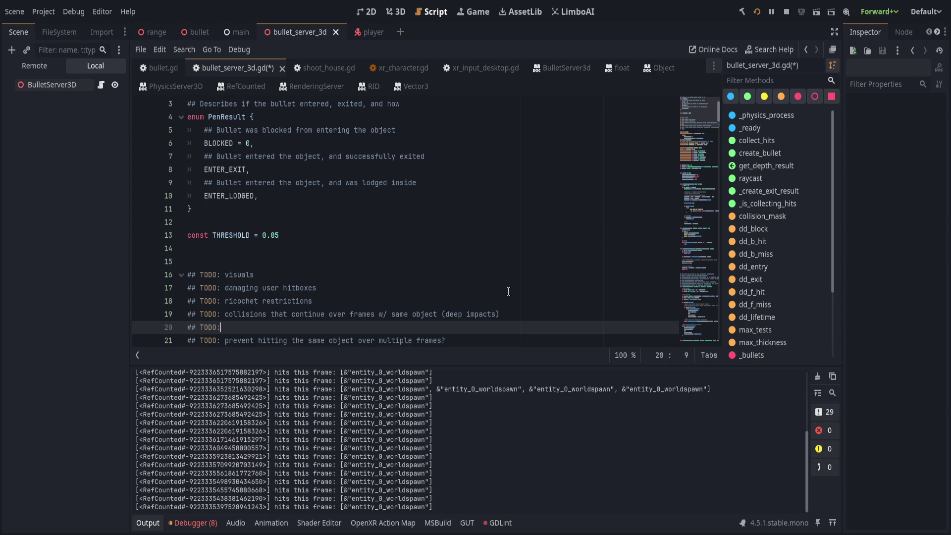
{"action": "type", "text": "collisions on "}
{"action": "type", "text": "edges "}
{"action": "type", "text": "counting as "}
{"action": "type", "text": "one-"}
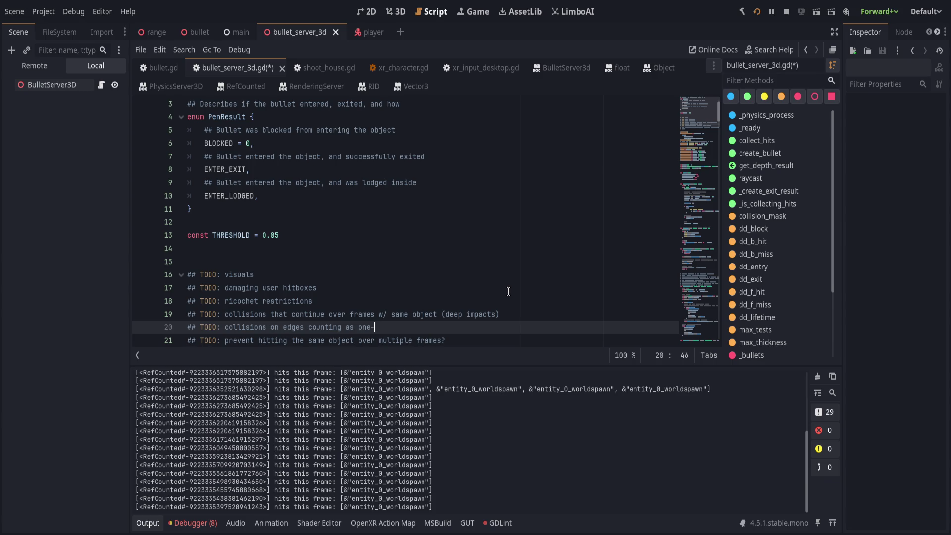
{"action": "key", "text": "ctrl+BackSpace"}
{"action": "key", "text": "ctrl+BackSpace"}
{"action": "key", "text": "ctrl+BackSpace"}
{"action": "type", "text": "same objec"}
{"action": "type", "text": "counting"}
{"action": "type", "text": "ne"}
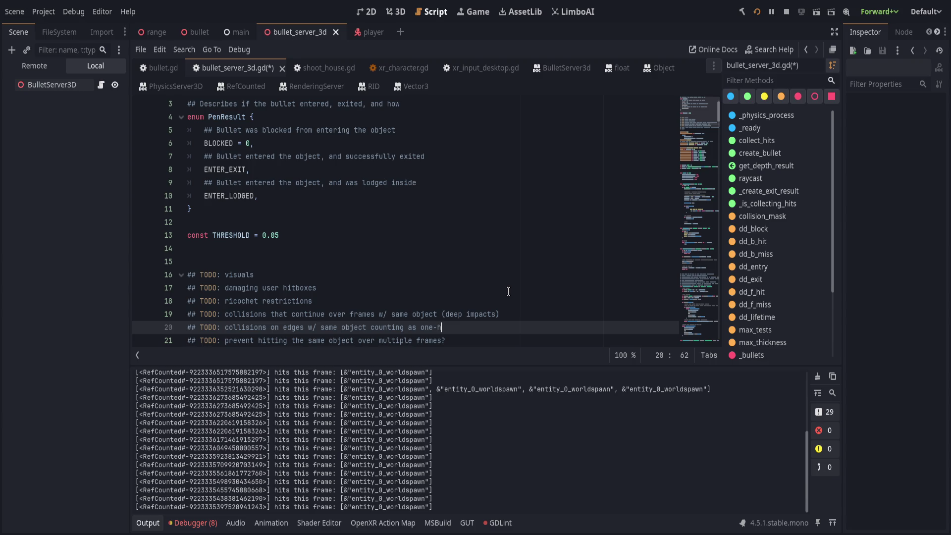
{"action": "type", "text": "pen"}
{"action": "type", "text": " wi"}
{"action": "type", "text": "-depth"}
{"action": "key", "text": "Up"}
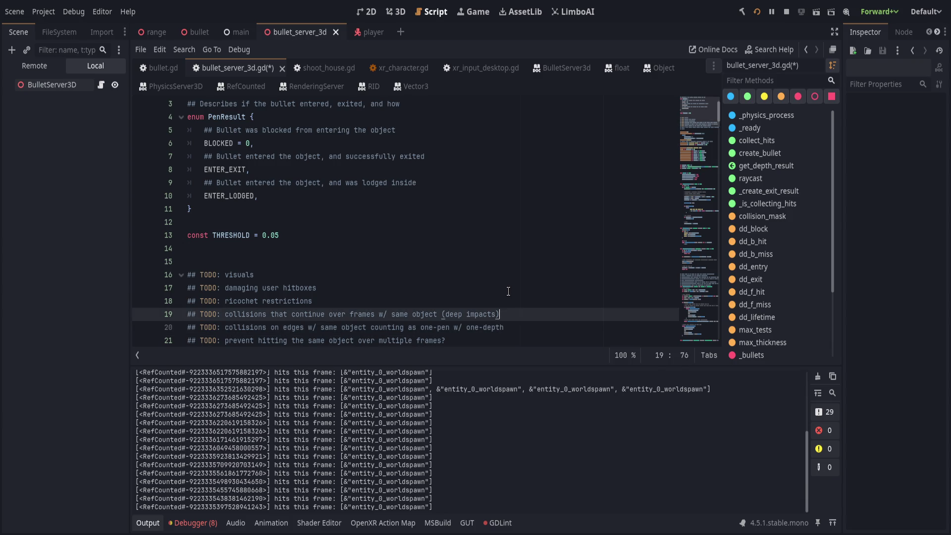
{"action": "key", "text": "Return"}
{"action": "type", "text": "## TODO:"}
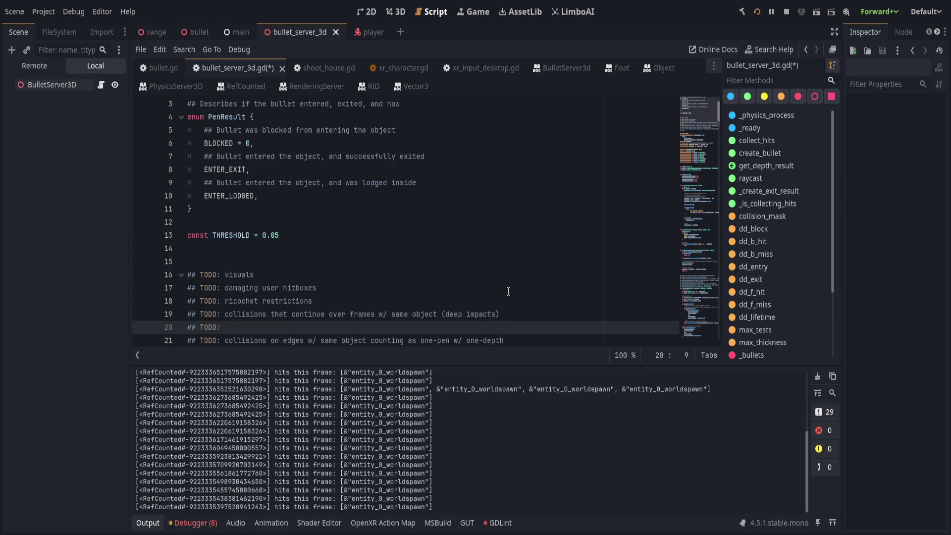
{"action": "type", "text": "ynamic collision tracking?"}
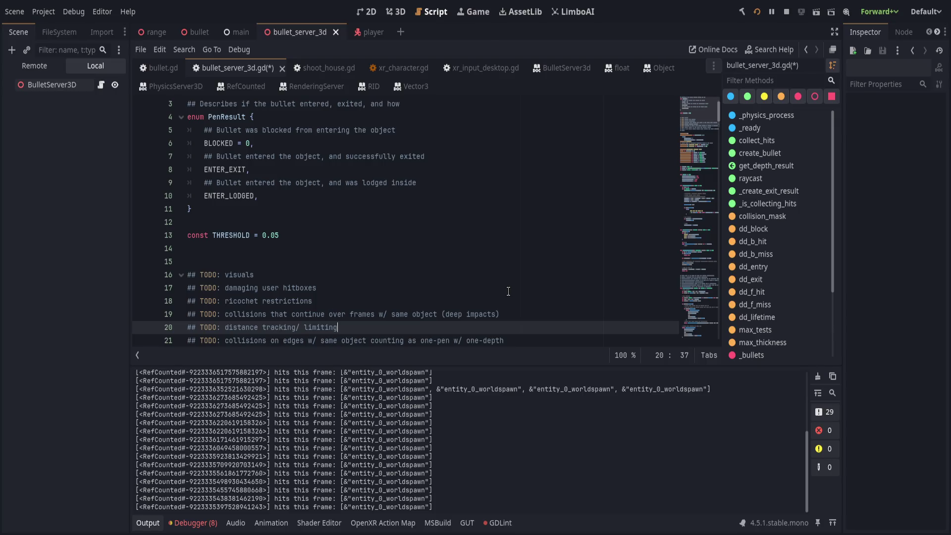
Scroll down to the lifetime timer's connect line in create_bullet
{"action": "scroll", "coordinate": [394, 246], "scroll_direction": "down", "scroll_amount": 15}
{"action": "scroll", "coordinate": [355, 266], "scroll_direction": "down", "scroll_amount": 5}
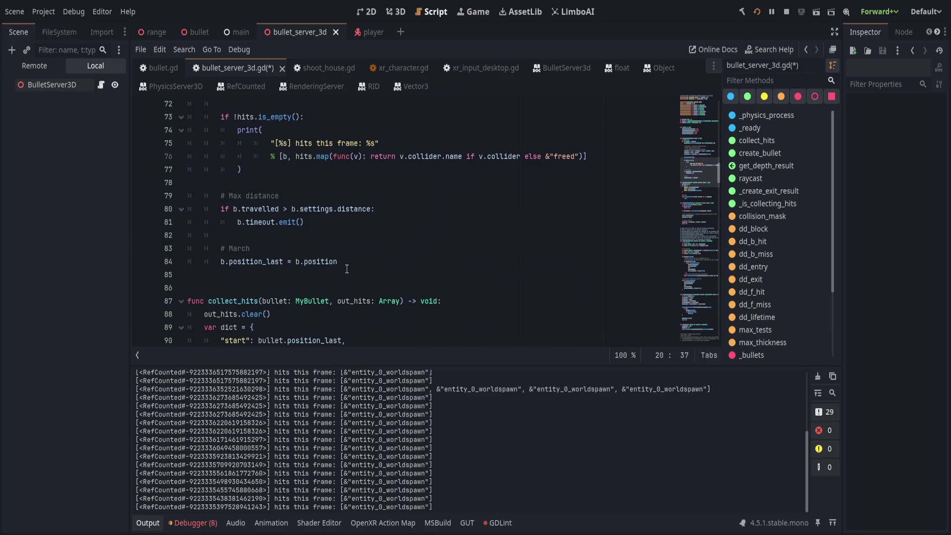
{"action": "left_click", "coordinate": [411, 234]}
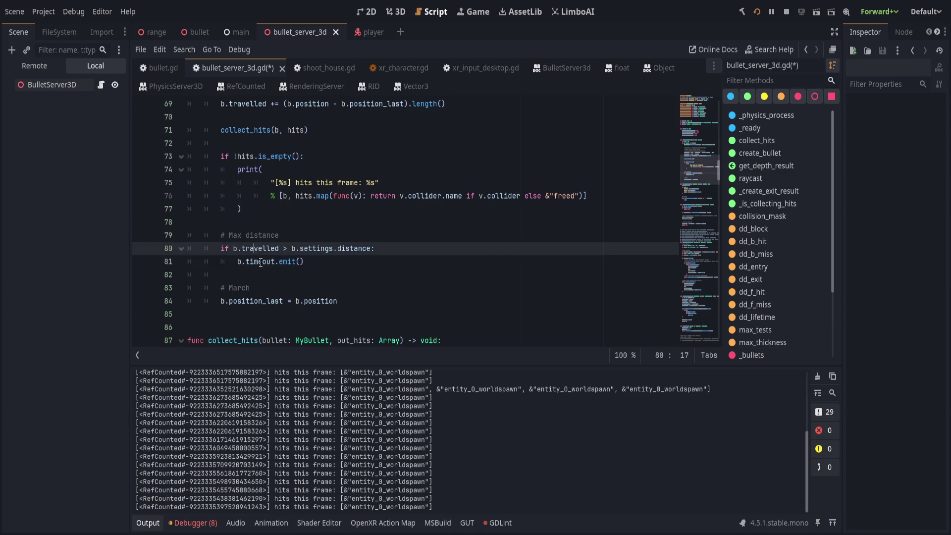
{"action": "scroll", "coordinate": [483, 285], "scroll_direction": "up", "scroll_amount": 4}
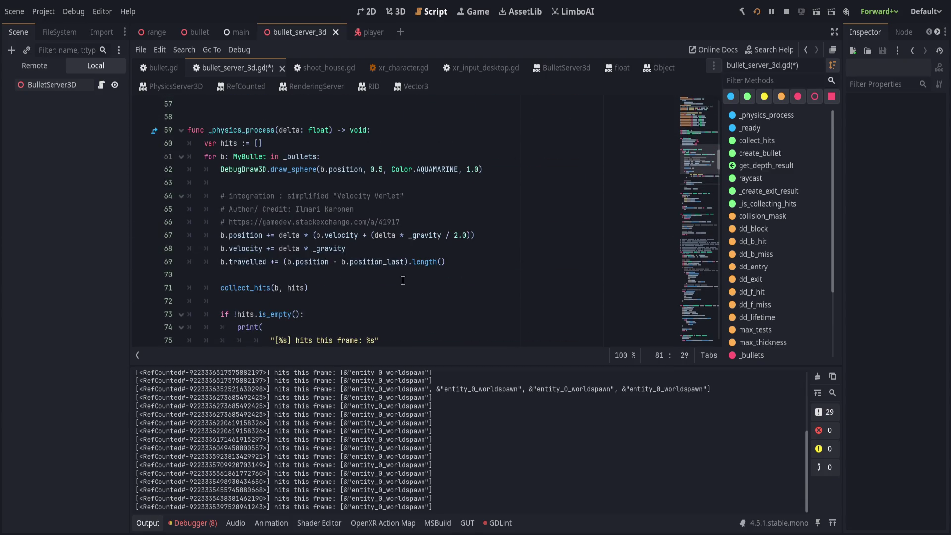
{"action": "scroll", "coordinate": [368, 273], "scroll_direction": "up", "scroll_amount": 6}
{"action": "scroll", "coordinate": [368, 273], "scroll_direction": "down", "scroll_amount": 7}
{"action": "scroll", "coordinate": [368, 273], "scroll_direction": "down", "scroll_amount": 14}
{"action": "scroll", "coordinate": [321, 269], "scroll_direction": "down", "scroll_amount": 20}
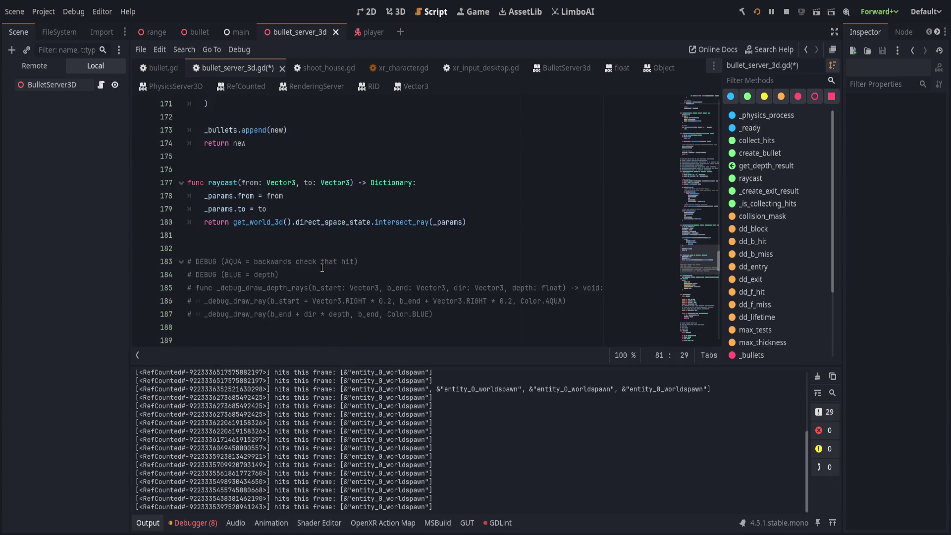
{"action": "scroll", "coordinate": [322, 267], "scroll_direction": "up", "scroll_amount": 4}
{"action": "left_click", "coordinate": [386, 246]}
{"action": "left_click", "coordinate": [447, 199]}
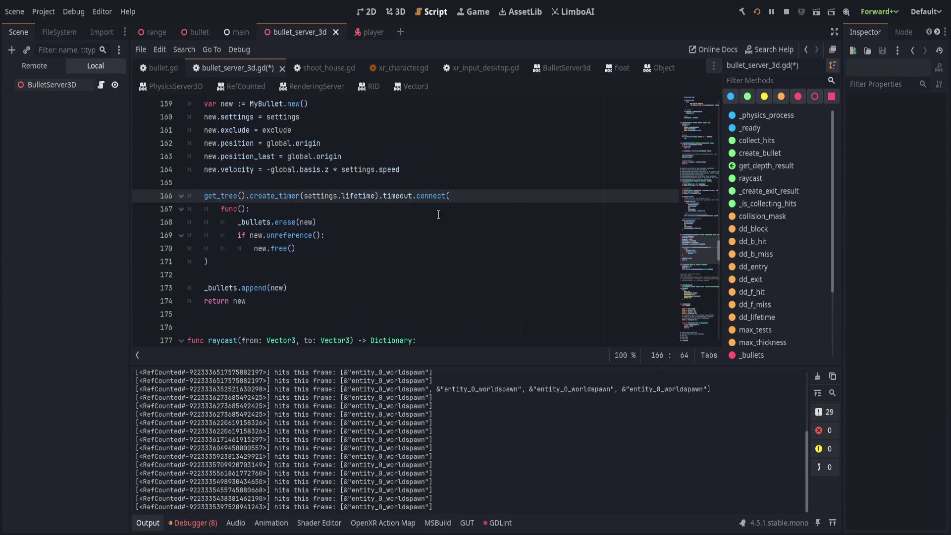
Select the timer callback's inline func block and hide the output log for more code room
{"action": "mouse_move", "coordinate": [339, 248]}
{"action": "left_mouse_down"}
{"action": "mouse_move", "coordinate": [347, 223]}
{"action": "mouse_move", "coordinate": [366, 212]}
{"action": "left_mouse_up"}
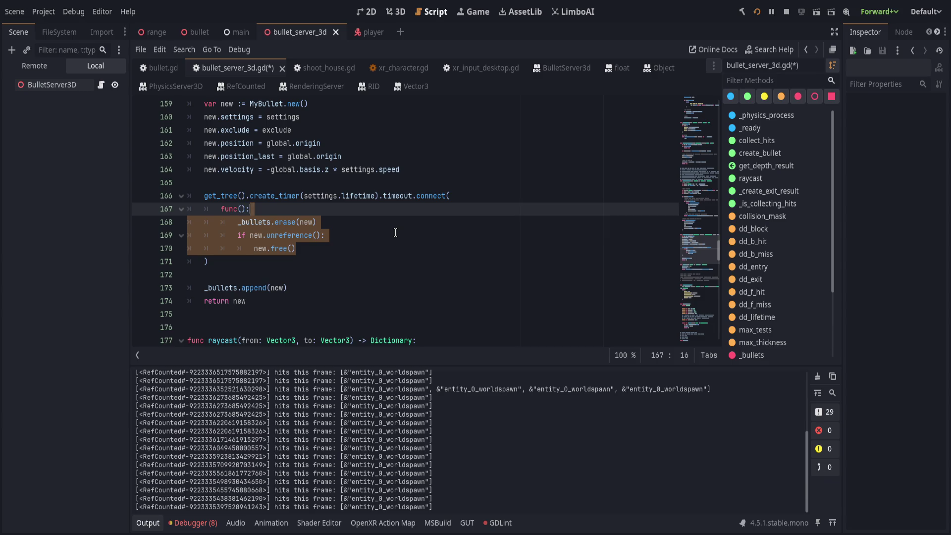
{"action": "scroll", "coordinate": [395, 232], "scroll_direction": "up", "scroll_amount": 5}
{"action": "scroll", "coordinate": [395, 232], "scroll_direction": "down", "scroll_amount": 3}
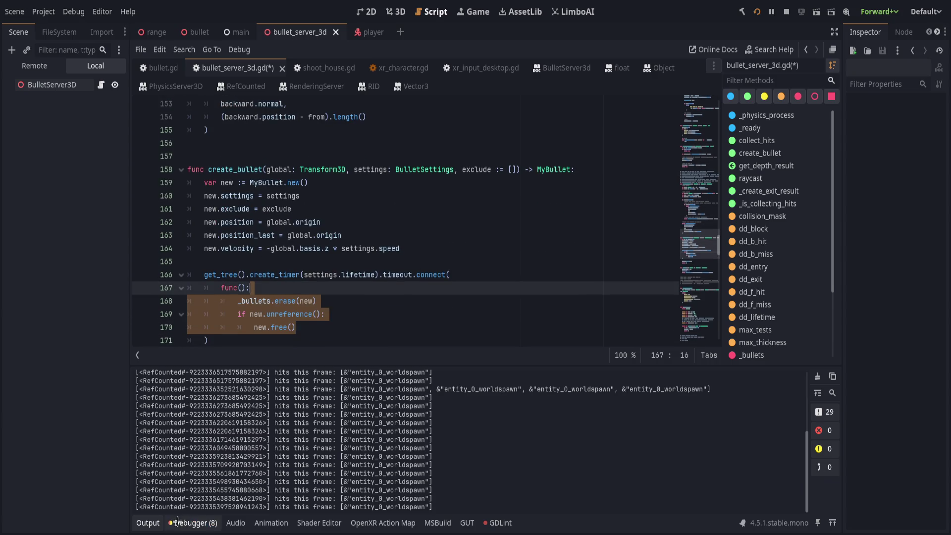
{"action": "left_click", "coordinate": [147, 523]}
{"action": "scroll", "coordinate": [419, 355], "scroll_direction": "up", "scroll_amount": 1}
{"action": "left_click", "coordinate": [405, 366]}
Replace the timer's inline func callback with new.timeout.emit
{"action": "mouse_move", "coordinate": [404, 366]}
{"action": "left_mouse_down"}
{"action": "mouse_move", "coordinate": [420, 342]}
{"action": "mouse_move", "coordinate": [464, 316]}
{"action": "left_mouse_up"}
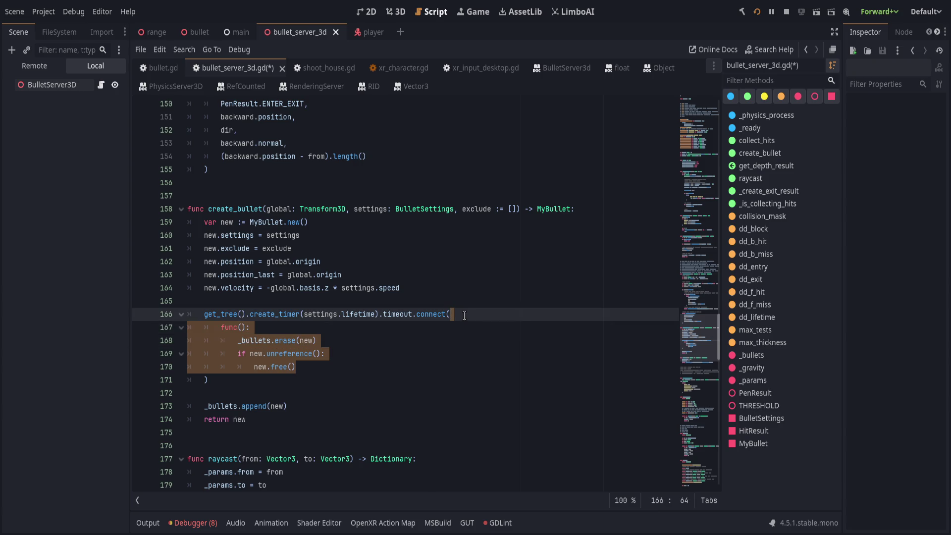
{"action": "key", "text": "BackSpace"}
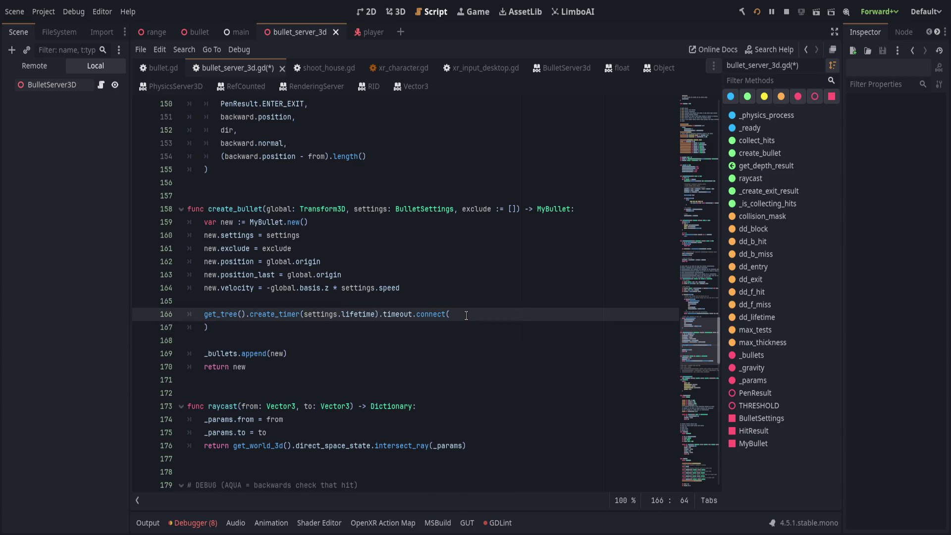
{"action": "type", "text": "new.timeout.e"}
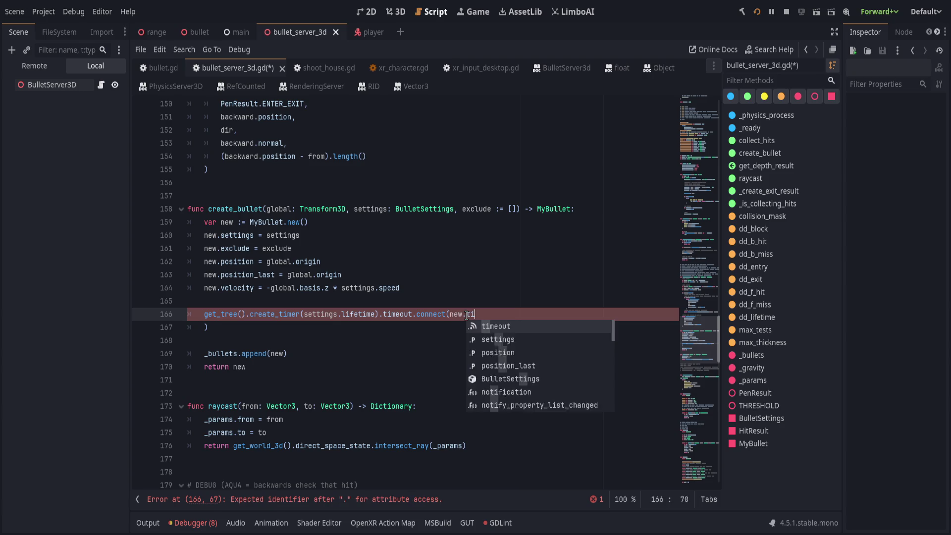
{"action": "type", "text": "mit"}
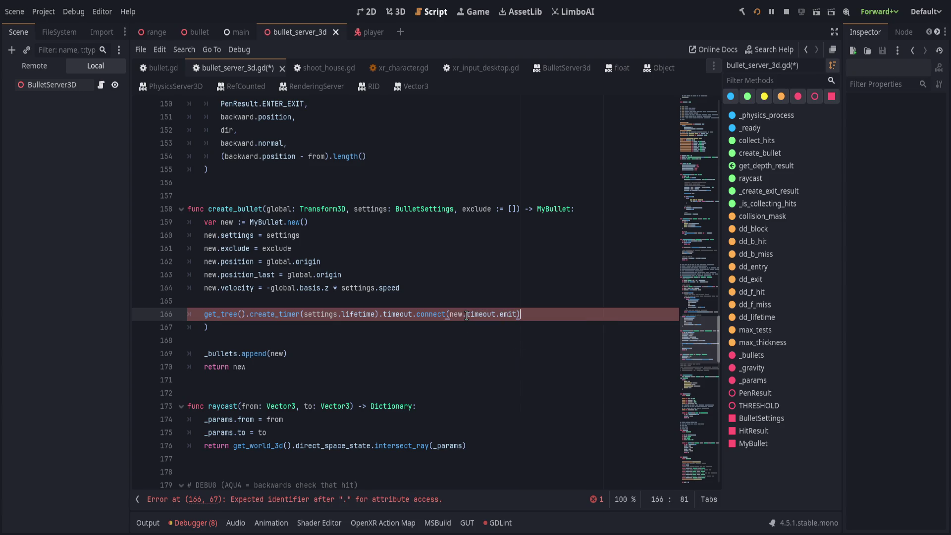
{"action": "key", "text": "Down"}
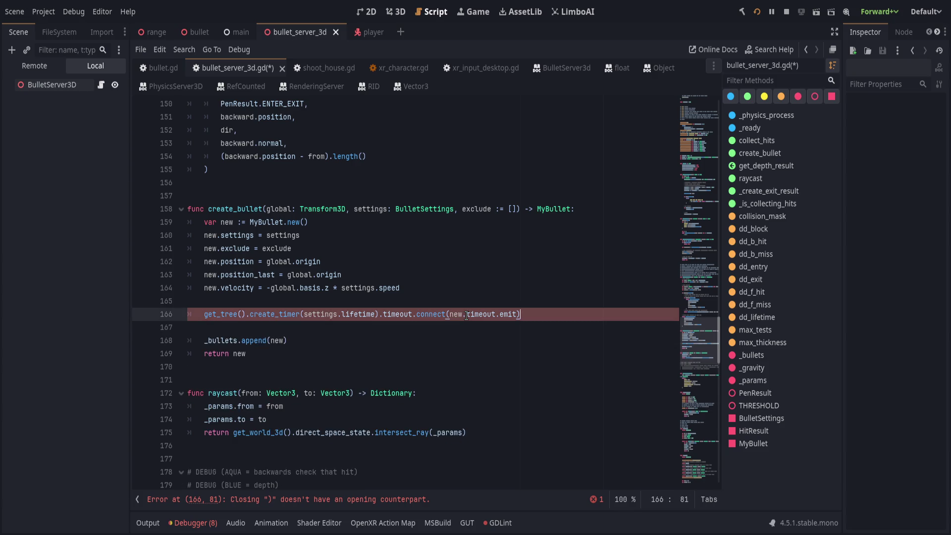
{"action": "key", "text": "Tab"}
Add new.timeout.connect with the pasted cleanup func and save the script
{"action": "type", "text": "new.timeout"}
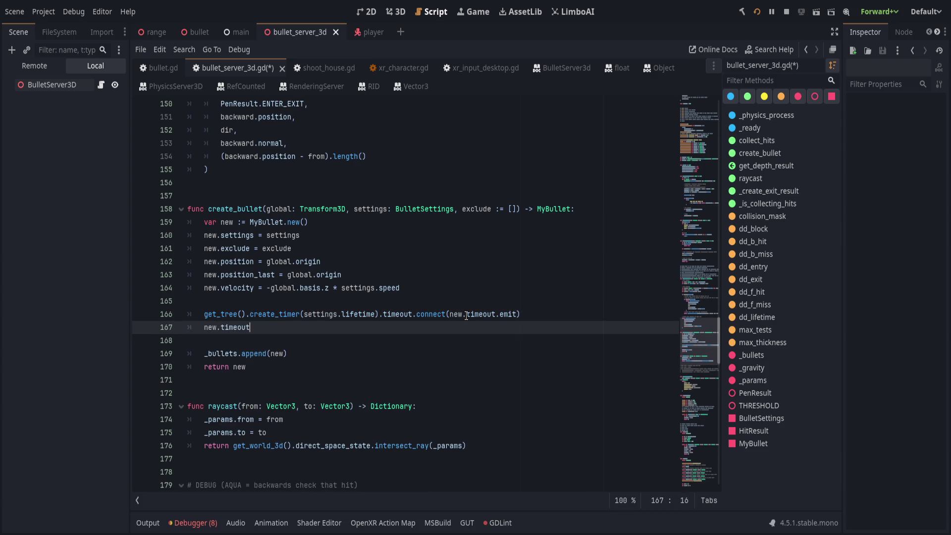
{"action": "type", "text": ".conenc"}
{"action": "key", "text": "BackSpace"}
{"action": "key", "text": "BackSpace"}
{"action": "type", "text": "nect("}
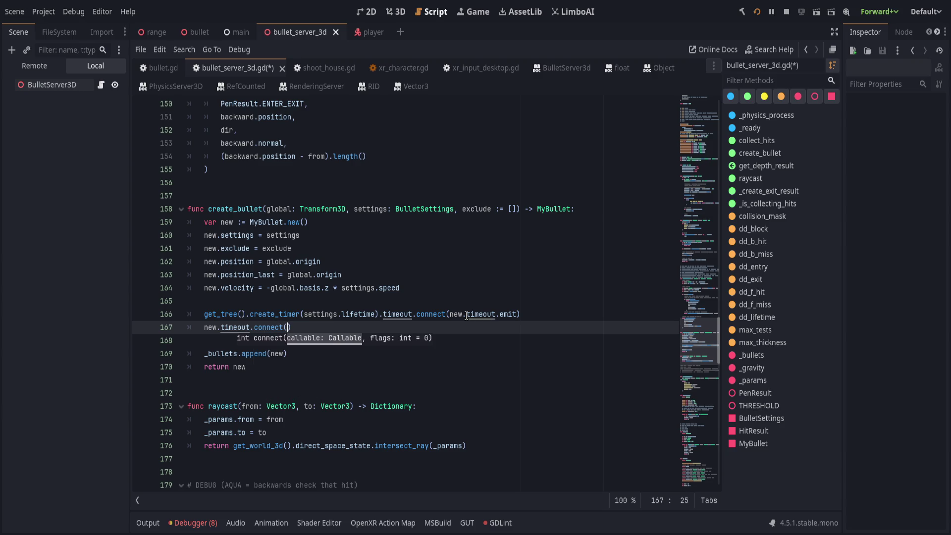
{"action": "type", "text": "func(): \t\t\t_bullets.erase(new) \t\t\tif new.unreference(): \t\t\t\tnew.free()"}
{"action": "key", "text": "Return"}
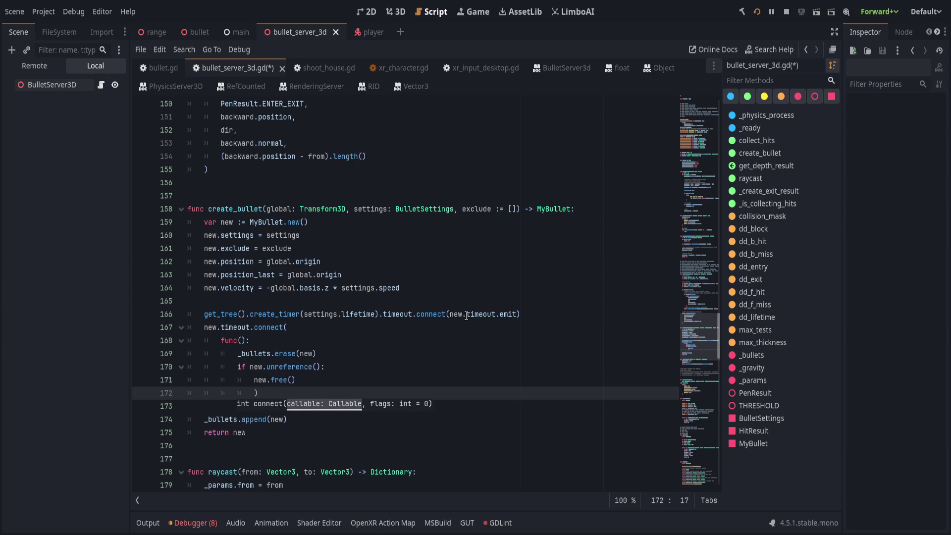
{"action": "key", "text": "ctrl+s"}
Add a lifetime-timer comment and a '# Handle Timeout (distance and lifetime)' comment
{"action": "left_click", "coordinate": [565, 317]}
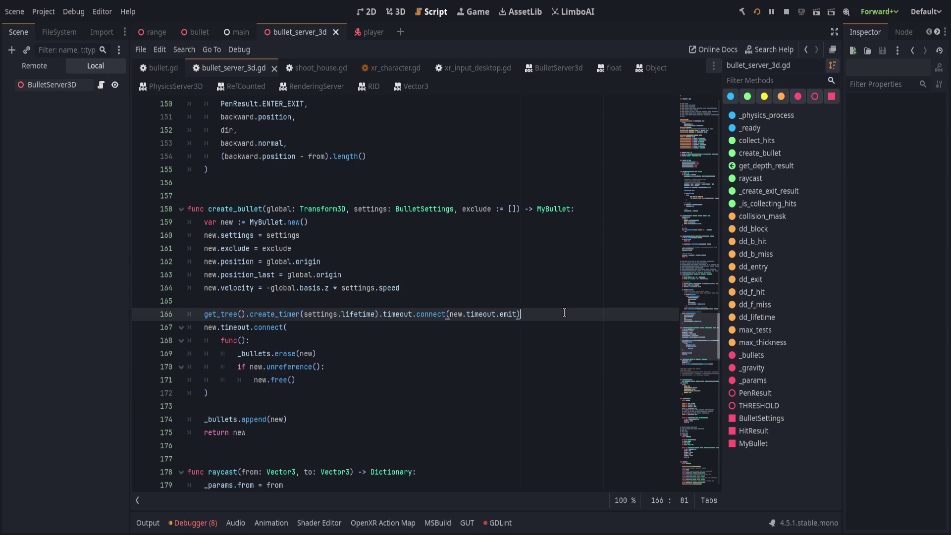
{"action": "key", "text": "Return"}
{"action": "type", "text": "ndle "}
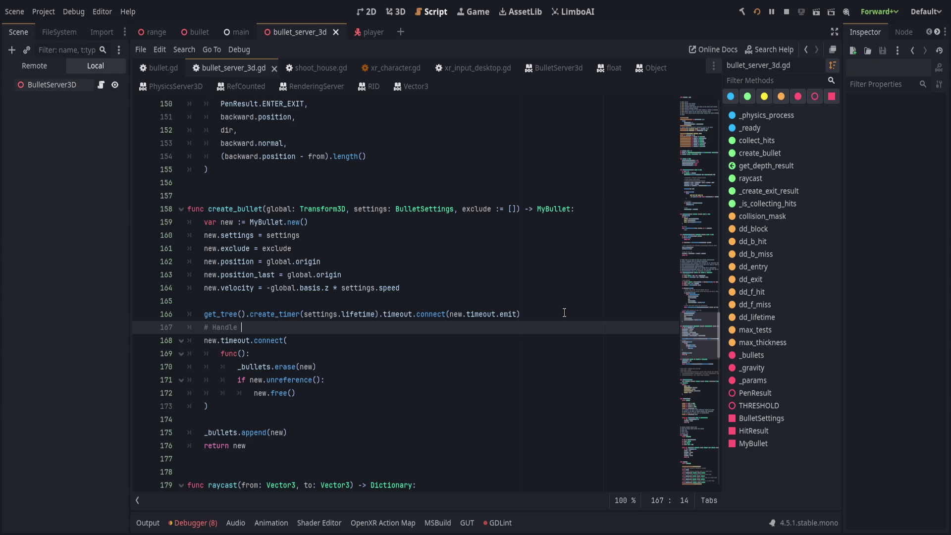
{"action": "type", "text": "Timeout"}
{"action": "left_click", "coordinate": [564, 313]}
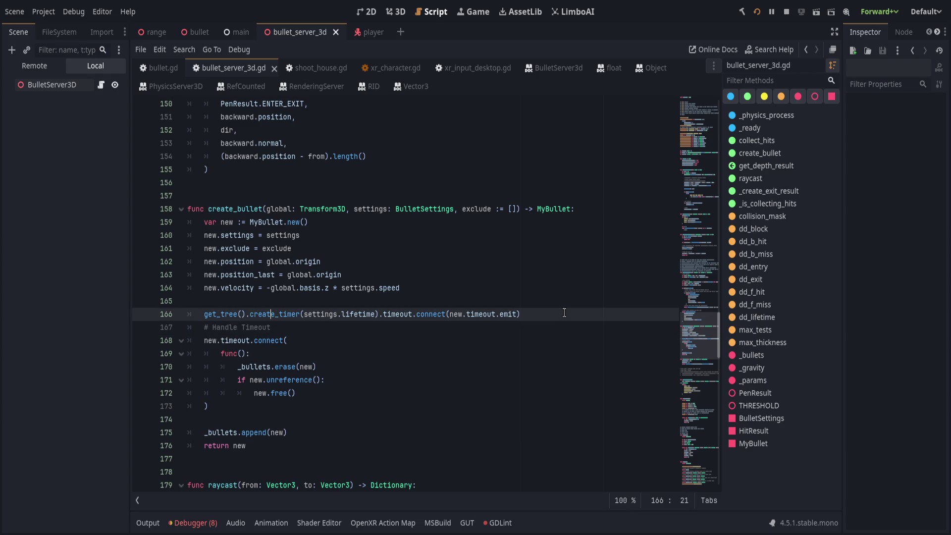
{"action": "key", "text": "Return"}
{"action": "key", "text": "Up"}
{"action": "key", "text": "Up"}
{"action": "key", "text": "Return"}
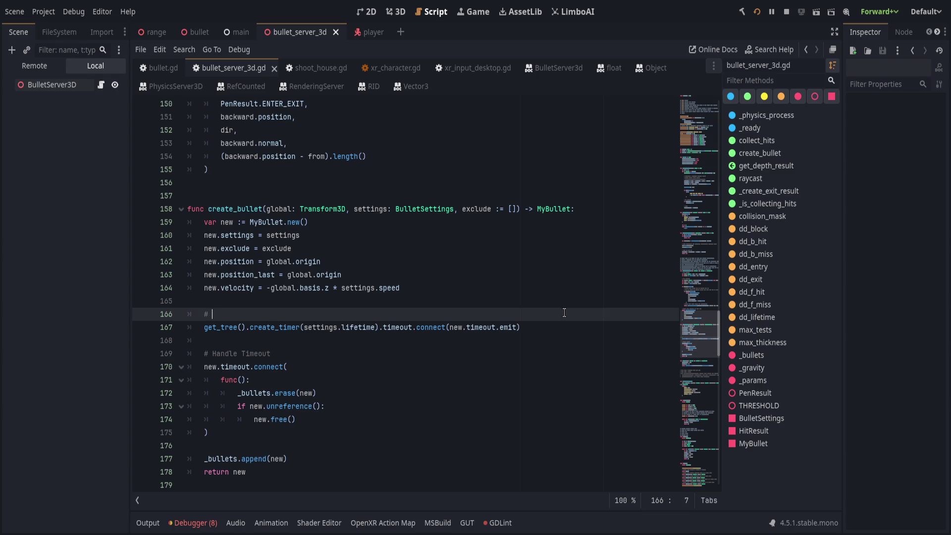
{"action": "type", "text": "reate timer f"}
{"action": "key", "text": "BackSpace"}
{"action": "key", "text": "BackSpace"}
{"action": "key", "text": "BackSpace"}
{"action": "type", "text": "lifetime timer"}
{"action": "key", "text": "Down"}
{"action": "key", "text": "Down"}
{"action": "key", "text": "Down"}
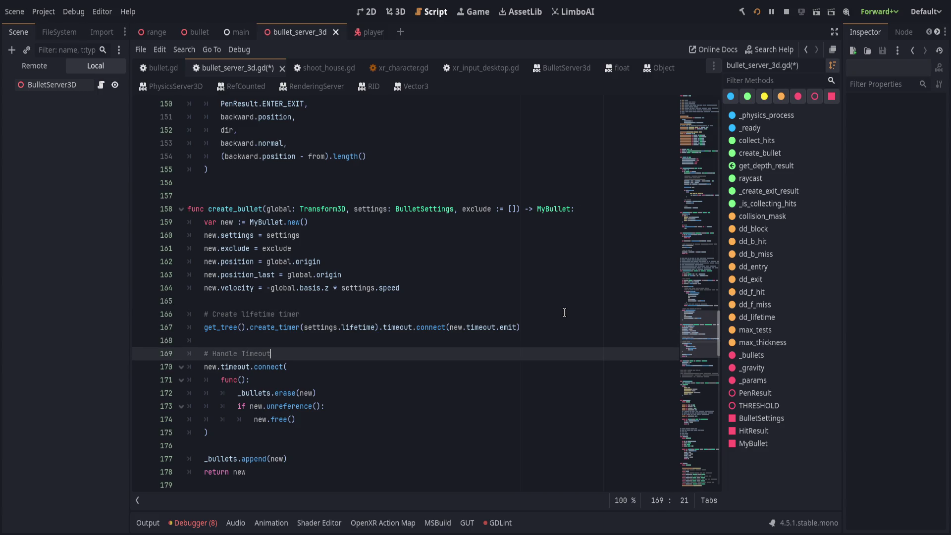
{"action": "type", "text": "distance and "}
{"action": "type", "text": "lifetime)"}
Save the script with the new timeout handling
{"action": "left_click", "coordinate": [370, 375]}
{"action": "key", "text": "ctrl+s"}
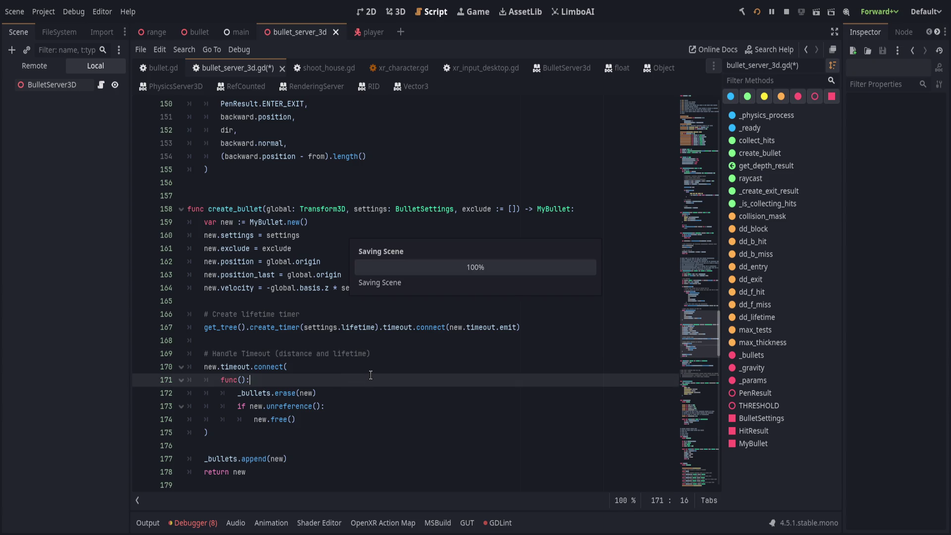
{"action": "left_click", "coordinate": [384, 368]}
{"action": "scroll", "coordinate": [376, 369], "scroll_direction": "down", "scroll_amount": 2}
Scroll through the script around the travelled variable
{"action": "left_click_drag", "start_coordinate": [351, 379], "coordinate": [351, 373]}
{"action": "scroll", "coordinate": [564, 332], "scroll_direction": "up", "scroll_amount": 2}
{"action": "left_click", "coordinate": [565, 330]}
{"action": "mouse_move", "coordinate": [713, 321]}
{"action": "left_mouse_down"}
{"action": "mouse_move", "coordinate": [679, 210]}
{"action": "mouse_move", "coordinate": [692, 138]}
{"action": "mouse_move", "coordinate": [670, 463]}
{"action": "mouse_move", "coordinate": [680, 432]}
{"action": "left_mouse_up"}
{"action": "scroll", "coordinate": [450, 393], "scroll_direction": "down", "scroll_amount": 10}
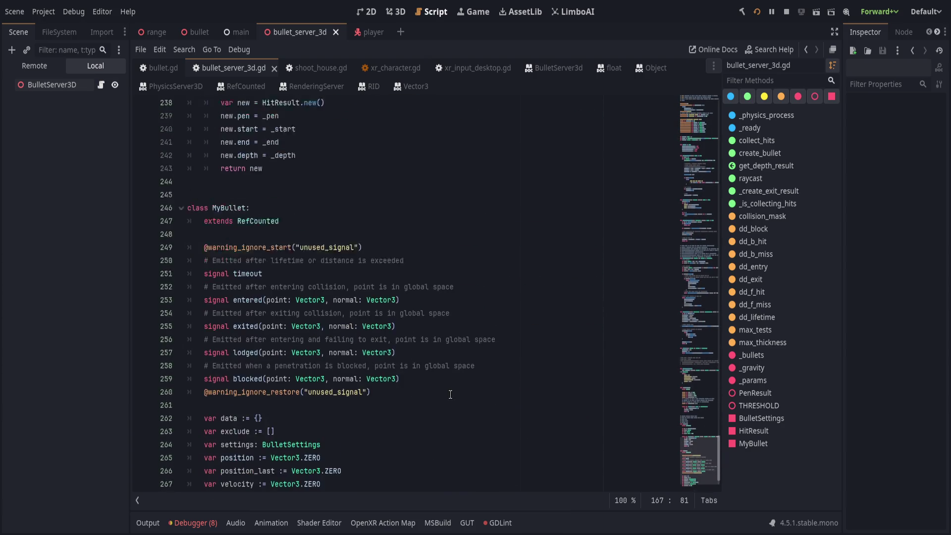
{"action": "left_click", "coordinate": [367, 421]}
{"action": "left_click", "coordinate": [367, 456]}
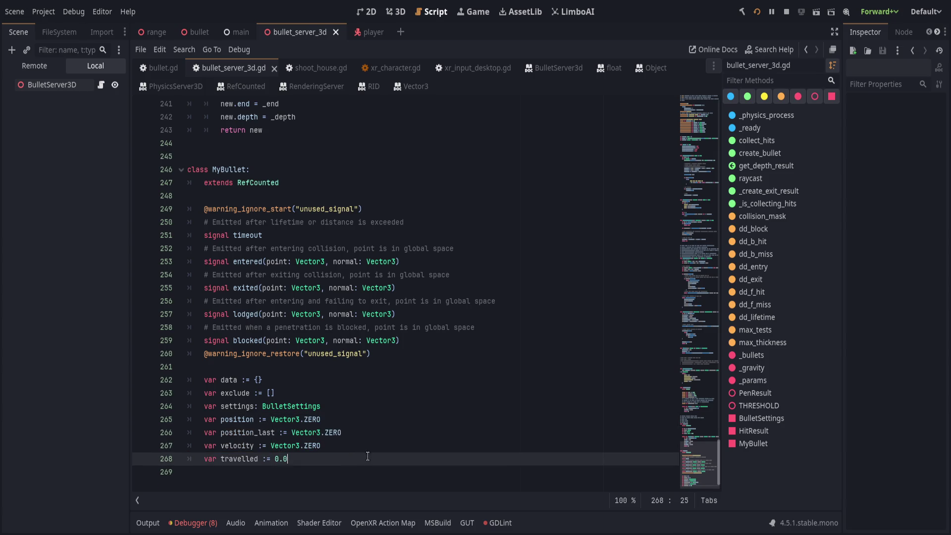
{"action": "scroll", "coordinate": [446, 394], "scroll_direction": "up", "scroll_amount": 12}
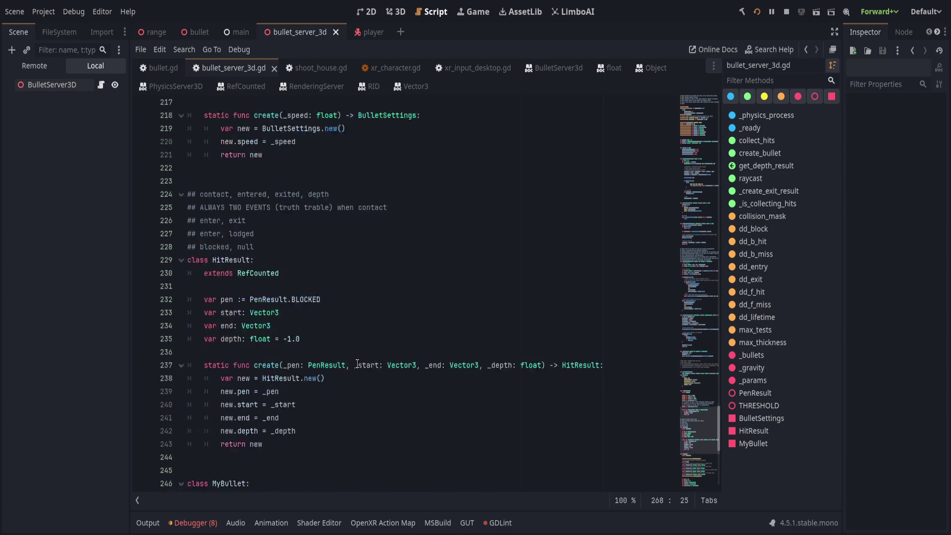
{"action": "scroll", "coordinate": [360, 368], "scroll_direction": "up", "scroll_amount": 20}
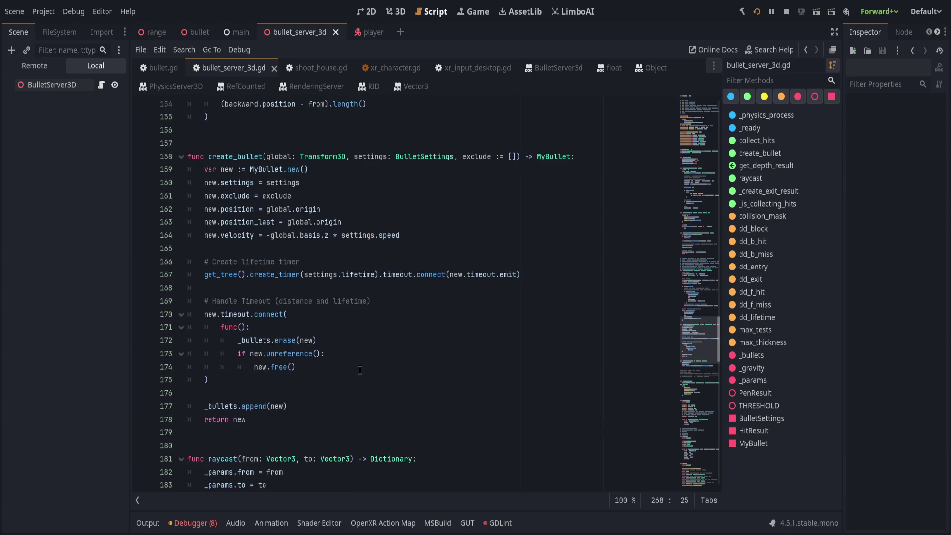
{"action": "scroll", "coordinate": [359, 370], "scroll_direction": "up", "scroll_amount": 20}
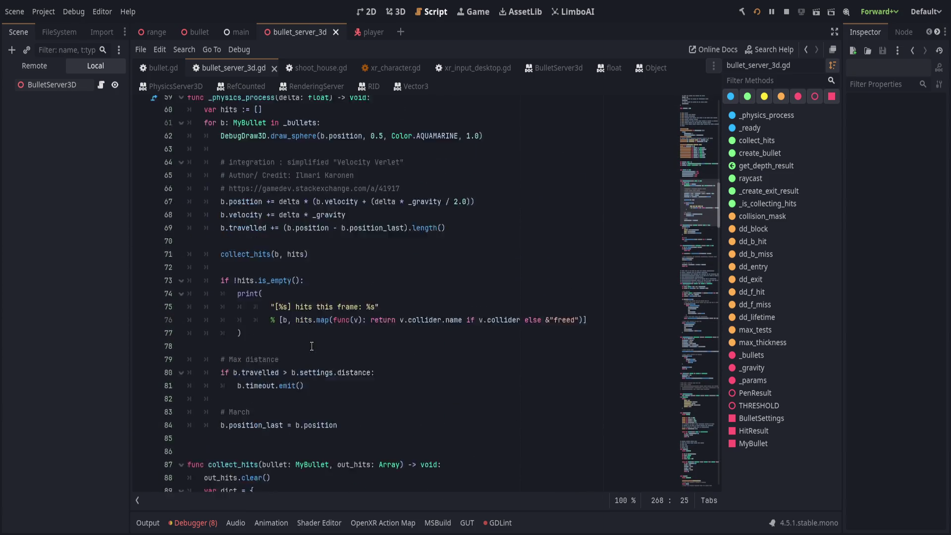
{"action": "scroll", "coordinate": [317, 360], "scroll_direction": "up", "scroll_amount": 3}
{"action": "scroll", "coordinate": [317, 360], "scroll_direction": "down", "scroll_amount": 6}
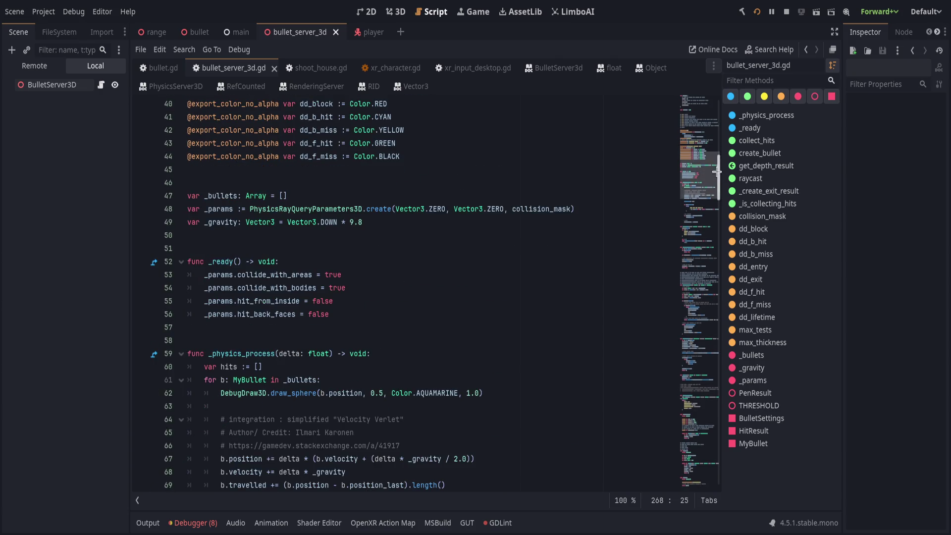
Jump to the BulletSettings class via the methods list and select the 500 distance default
{"action": "left_click", "coordinate": [693, 476]}
{"action": "left_click", "coordinate": [762, 417]}
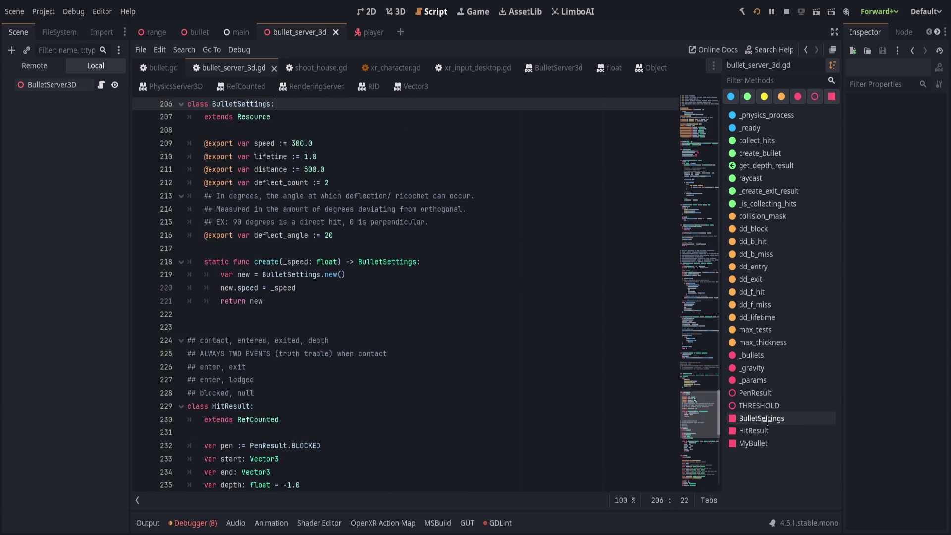
{"action": "scroll", "coordinate": [389, 349], "scroll_direction": "up", "scroll_amount": 1}
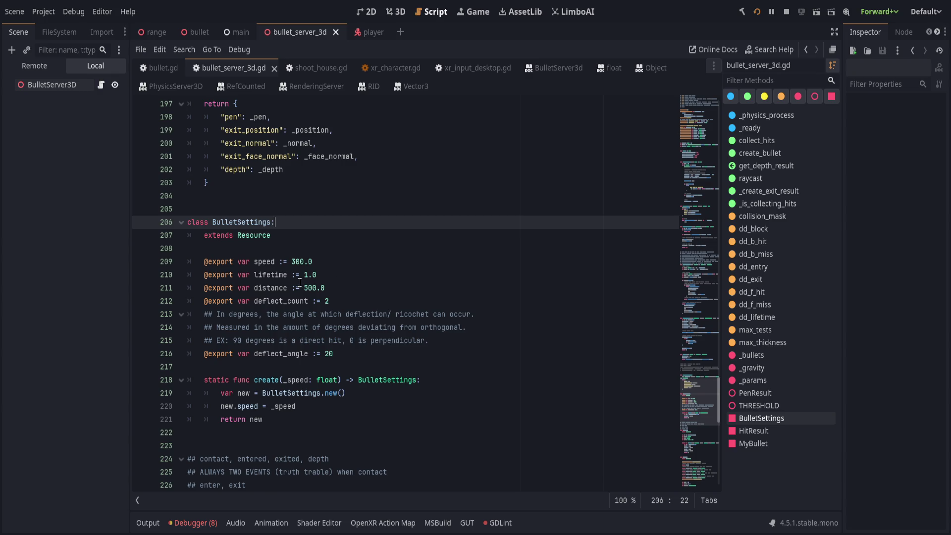
{"action": "left_click_drag", "start_coordinate": [304, 288], "coordinate": [316, 288]}
Change the distance default to 10 and adjust the lifetime value, saving after each edit
{"action": "type", "text": "10"}
{"action": "key", "text": "Up"}
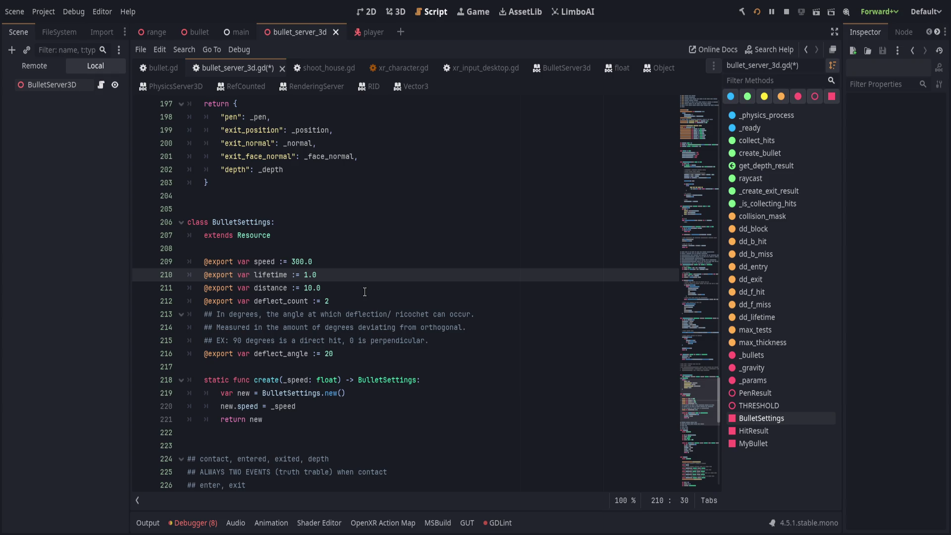
{"action": "type", "text": "0"}
{"action": "key", "text": "ctrl+s"}
{"action": "key", "text": "BackSpace"}
{"action": "key", "text": "BackSpace"}
{"action": "type", "text": "5"}
{"action": "key", "text": "ctrl+s"}
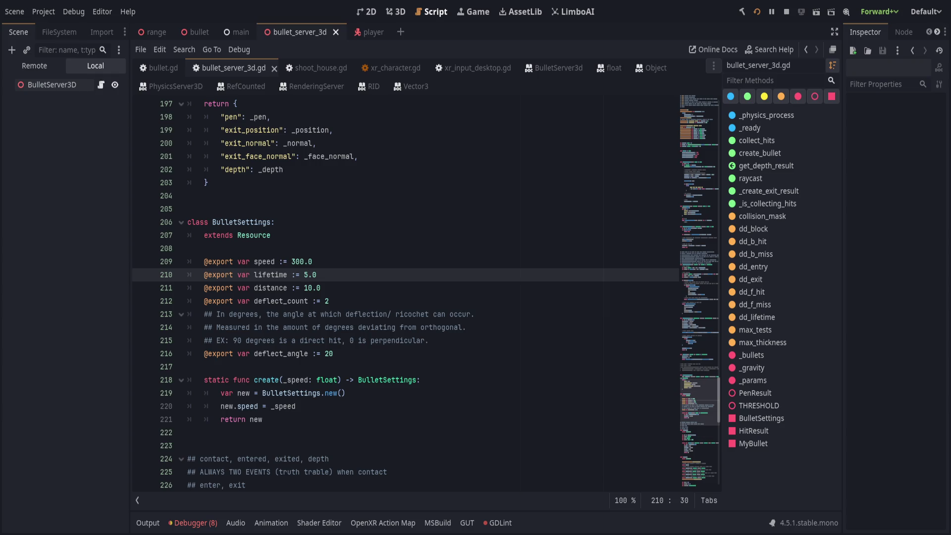
{"action": "key", "text": "BackSpace"}
{"action": "type", "text": "10"}
{"action": "key", "text": "ctrl+s"}
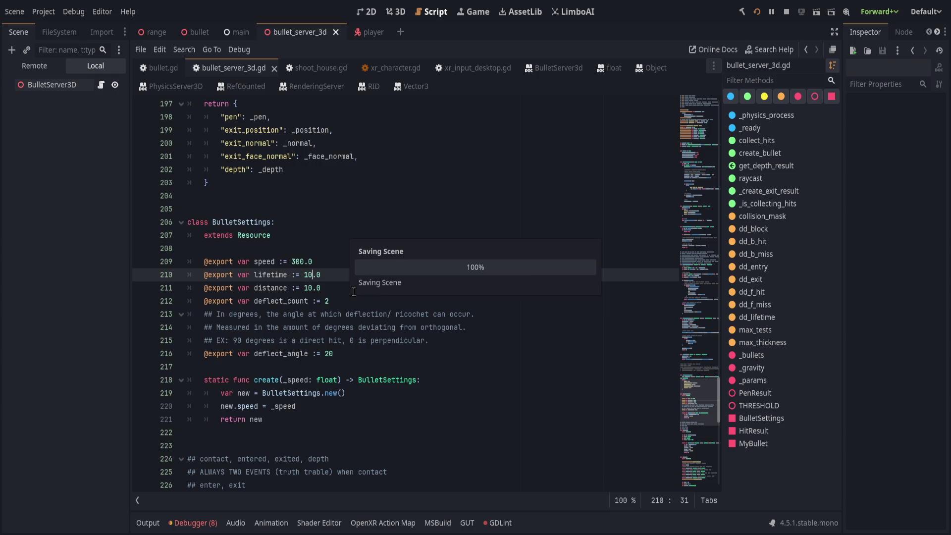
Run the game to test the bullets, then collapse the output log
{"action": "key", "text": "F5"}
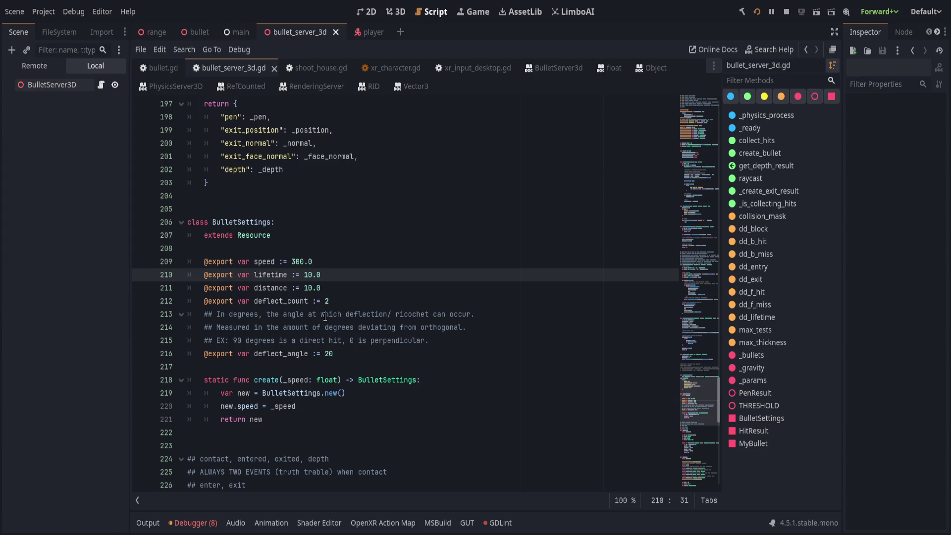
{"action": "left_click", "coordinate": [147, 523]}
{"action": "scroll", "coordinate": [424, 445], "scroll_direction": "up", "scroll_amount": 5}
{"action": "scroll", "coordinate": [424, 445], "scroll_direction": "down", "scroll_amount": 5}
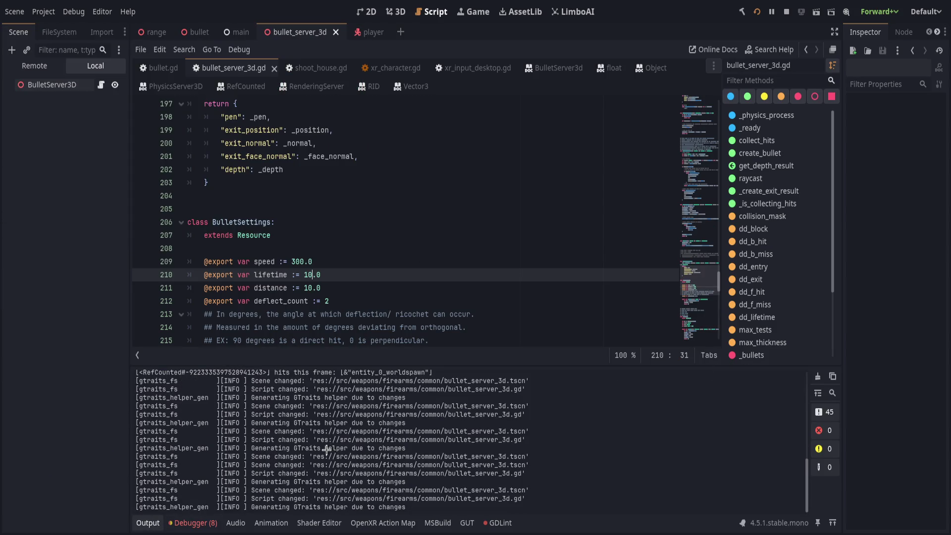
{"action": "left_click", "coordinate": [149, 522]}
{"action": "left_click", "coordinate": [386, 327]}
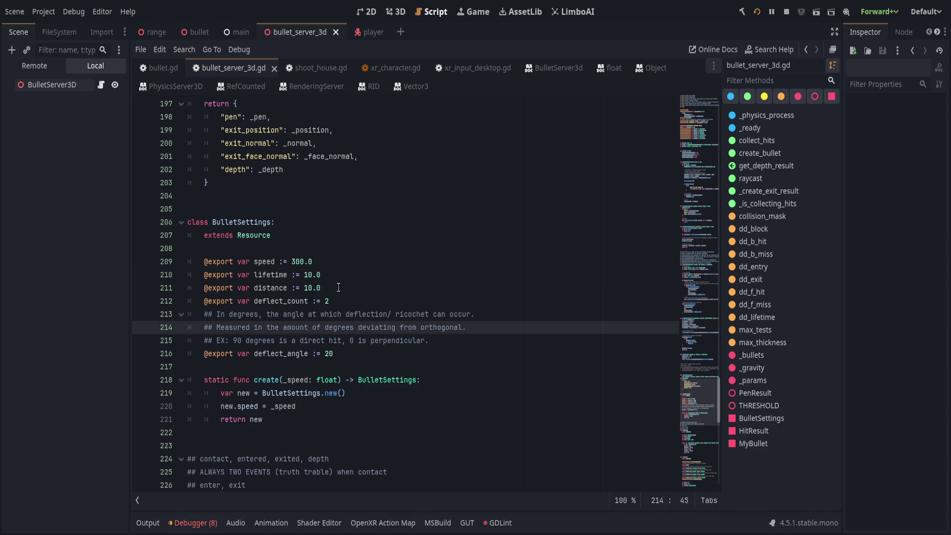
Restore the distance default to 500.0, save, and run the game again
{"action": "left_click", "coordinate": [309, 288]}
{"action": "key", "text": "Right"}
{"action": "key", "text": "Right"}
{"action": "double_click", "coordinate": [305, 289]}
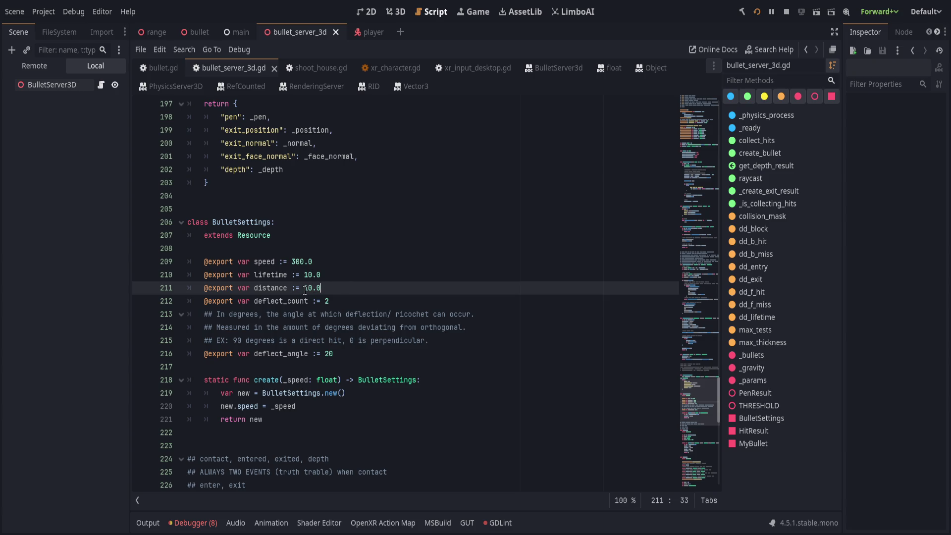
{"action": "type", "text": "500"}
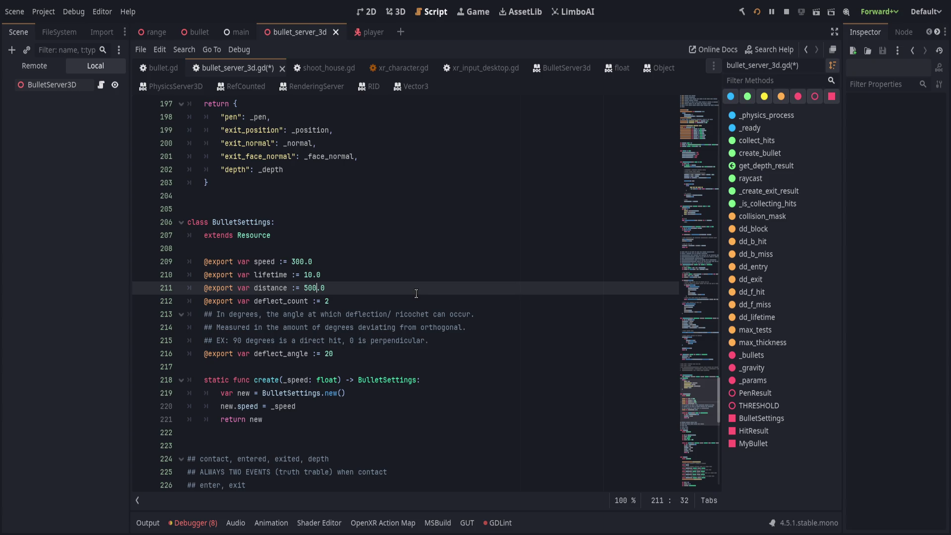
{"action": "key", "text": "BackSpace"}
{"action": "type", "text": "0"}
{"action": "key", "text": "End"}
{"action": "key", "text": "ctrl+s"}
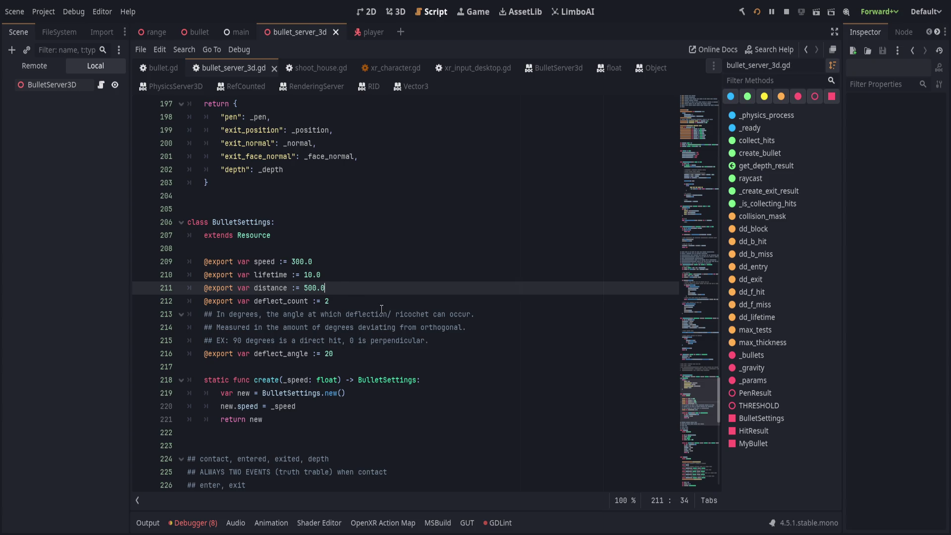
{"action": "key", "text": "Up"}
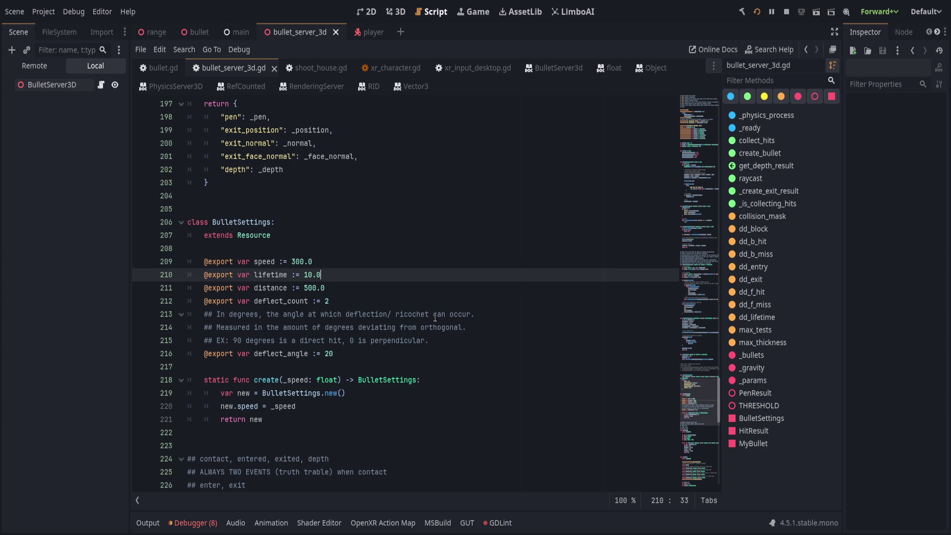
{"action": "left_click", "coordinate": [394, 352]}
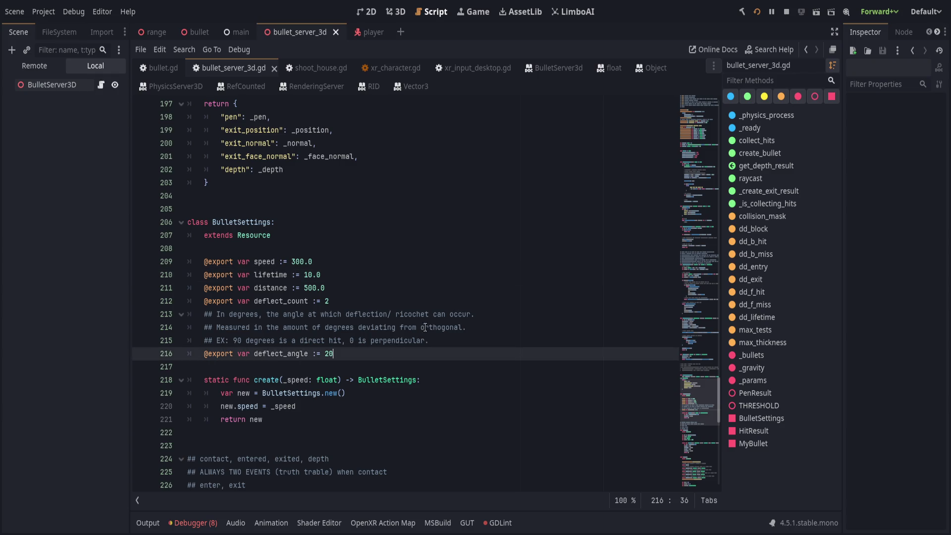
{"action": "key", "text": "F5"}
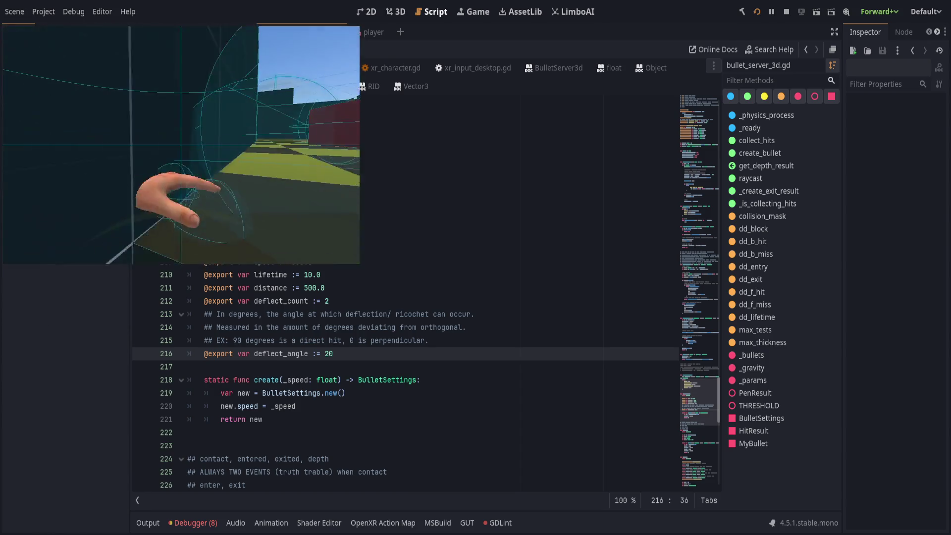
Stop the running game and click back into the script at line 209
{"action": "left_click", "coordinate": [756, 11]}
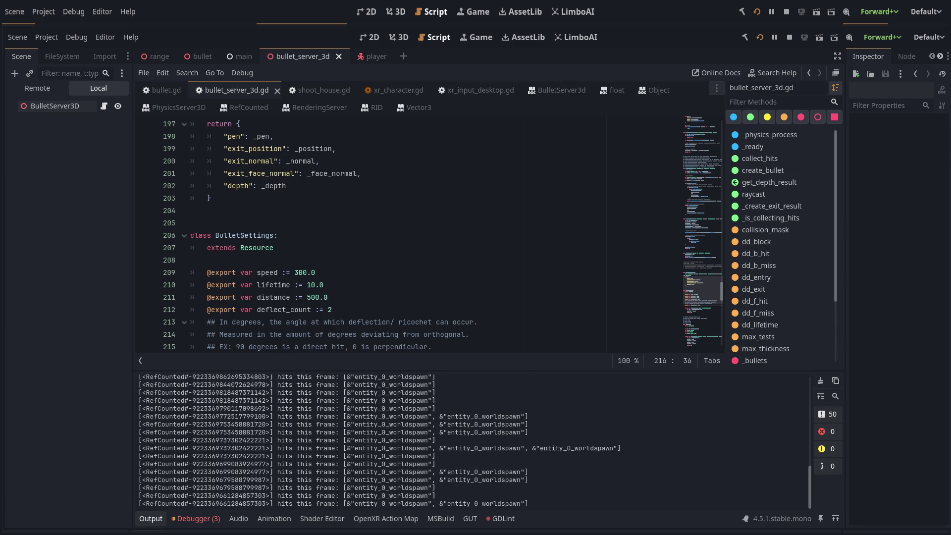
{"action": "left_click", "coordinate": [463, 272]}
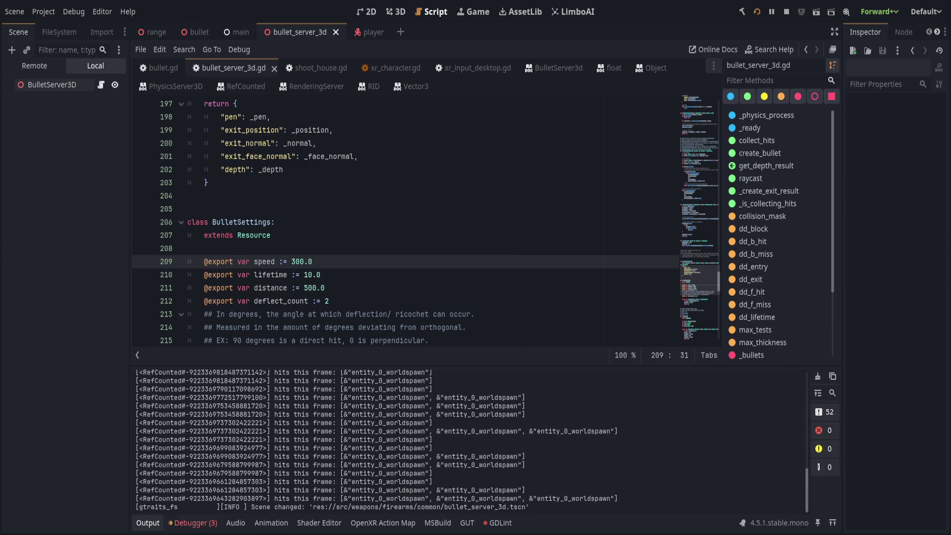
Return from the external editor, save bullet_server_3d.gd, and collapse the output log
{"action": "key", "text": "alt+Tab"}
{"action": "key", "text": "alt+Tab"}
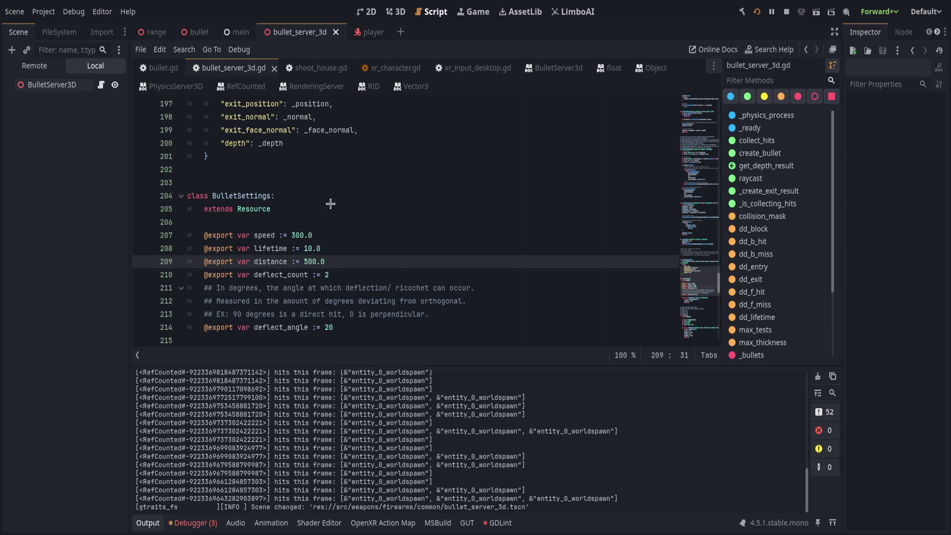
{"action": "key", "text": "Up"}
{"action": "key", "text": "ctrl+s"}
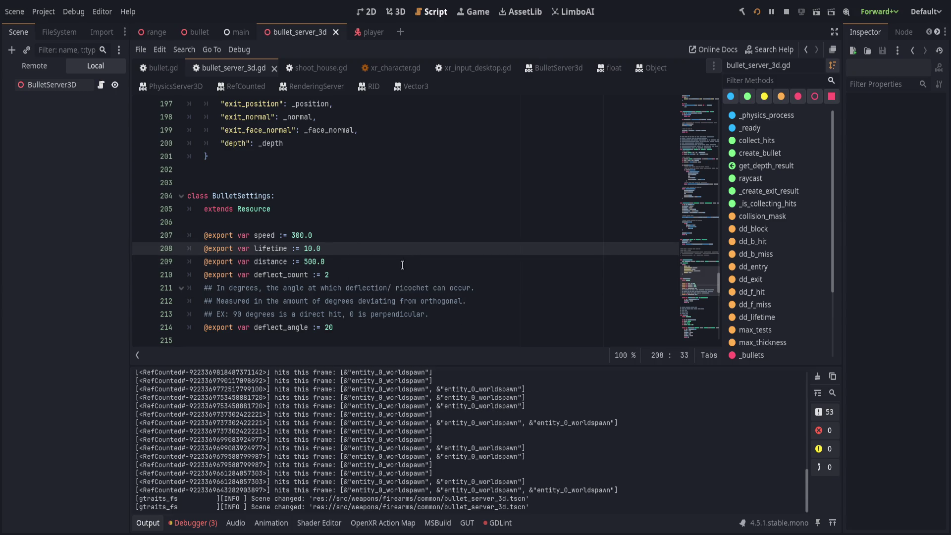
{"action": "left_click", "coordinate": [148, 522]}
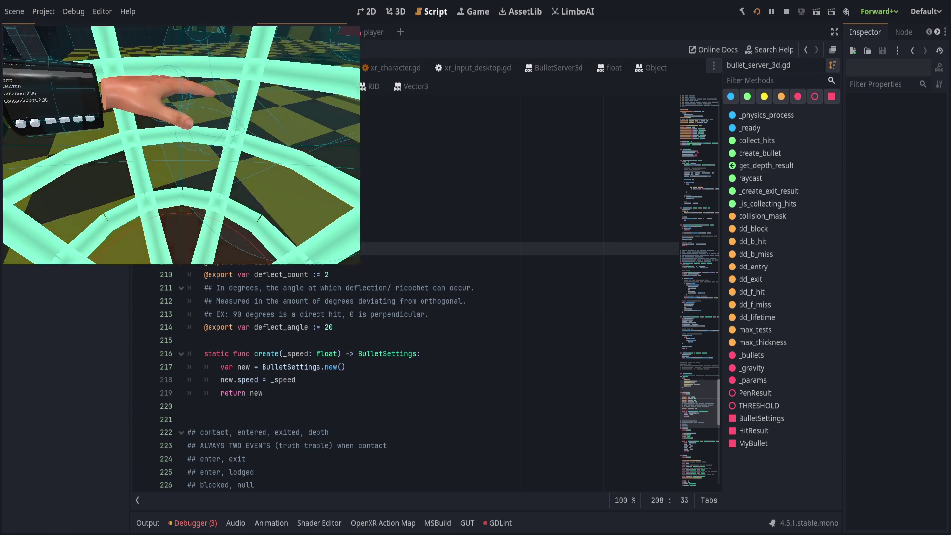
Restart the game with the updated script, fire bullets, then bring the script editor back
{"action": "left_click", "coordinate": [754, 67]}
{"action": "left_click", "coordinate": [756, 17]}
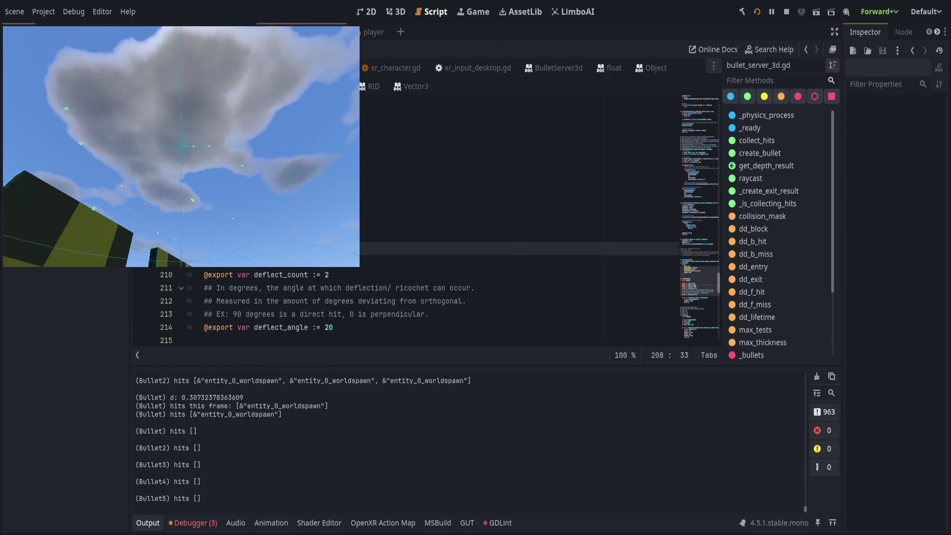
{"action": "left_click", "coordinate": [769, 12]}
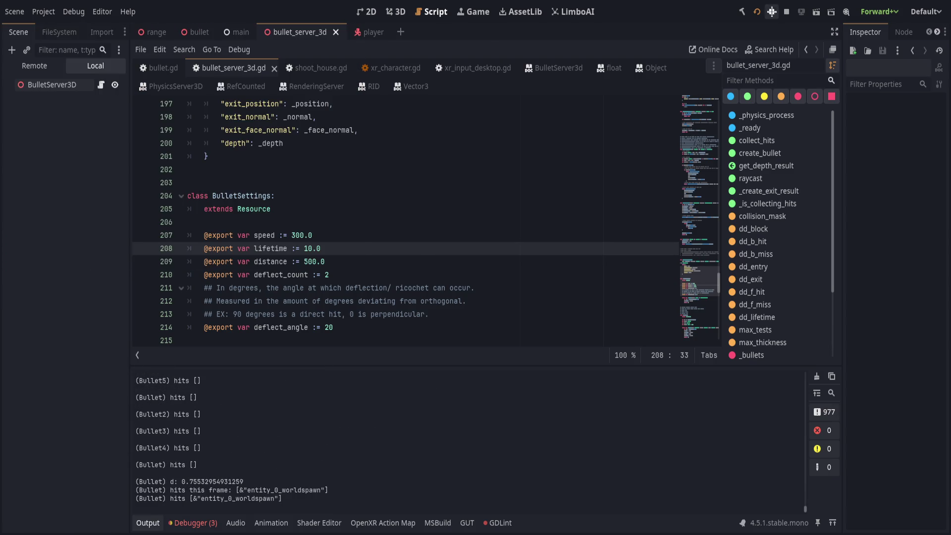
Stop the running test game
{"action": "key", "text": "Up"}
{"action": "key", "text": "Up"}
{"action": "key", "text": "Up"}
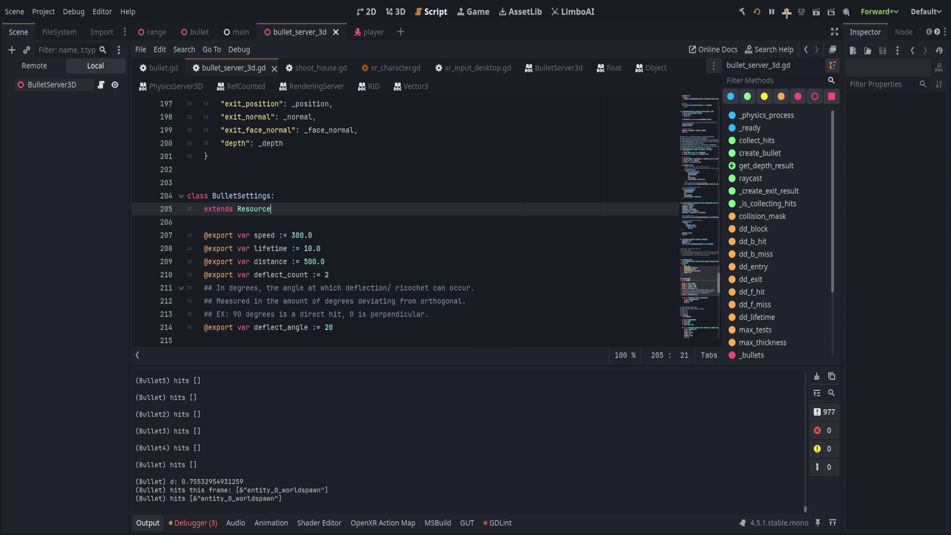
{"action": "left_click", "coordinate": [785, 12]}
{"action": "left_click", "coordinate": [483, 286]}
Review the BulletSettings export lines and the BulletSettings.new() line in bullet_server_3d.gd
{"action": "key", "text": "Up"}
{"action": "key", "text": "Up"}
{"action": "key", "text": "Up"}
{"action": "key", "text": "Up"}
{"action": "key", "text": "Down"}
{"action": "key", "text": "Down"}
{"action": "key", "text": "Down"}
{"action": "key", "text": "Up"}
{"action": "key", "text": "Up"}
{"action": "key", "text": "Up"}
{"action": "key", "text": "Down"}
{"action": "key", "text": "Down"}
{"action": "key", "text": "Down"}
{"action": "key", "text": "Up"}
{"action": "key", "text": "Up"}
{"action": "key", "text": "Up"}
{"action": "key", "text": "Down"}
{"action": "key", "text": "Down"}
{"action": "key", "text": "Down"}
{"action": "key", "text": "Up"}
{"action": "key", "text": "Up"}
{"action": "key", "text": "Up"}
{"action": "key", "text": "Down"}
{"action": "key", "text": "Down"}
{"action": "key", "text": "Down"}
{"action": "key", "text": "Up"}
{"action": "key", "text": "Up"}
{"action": "key", "text": "Up"}
{"action": "key", "text": "Down"}
{"action": "key", "text": "Down"}
{"action": "key", "text": "Down"}
{"action": "key", "text": "Up"}
{"action": "key", "text": "Up"}
{"action": "key", "text": "Up"}
{"action": "key", "text": "Down"}
{"action": "key", "text": "Down"}
{"action": "key", "text": "Down"}
{"action": "key", "text": "Up"}
{"action": "key", "text": "Up"}
{"action": "key", "text": "Up"}
{"action": "key", "text": "Down"}
{"action": "key", "text": "Down"}
{"action": "key", "text": "Down"}
{"action": "scroll", "coordinate": [495, 289], "scroll_direction": "down", "scroll_amount": 2}
{"action": "left_click", "coordinate": [488, 288]}
{"action": "scroll", "coordinate": [475, 312], "scroll_direction": "down", "scroll_amount": 2}
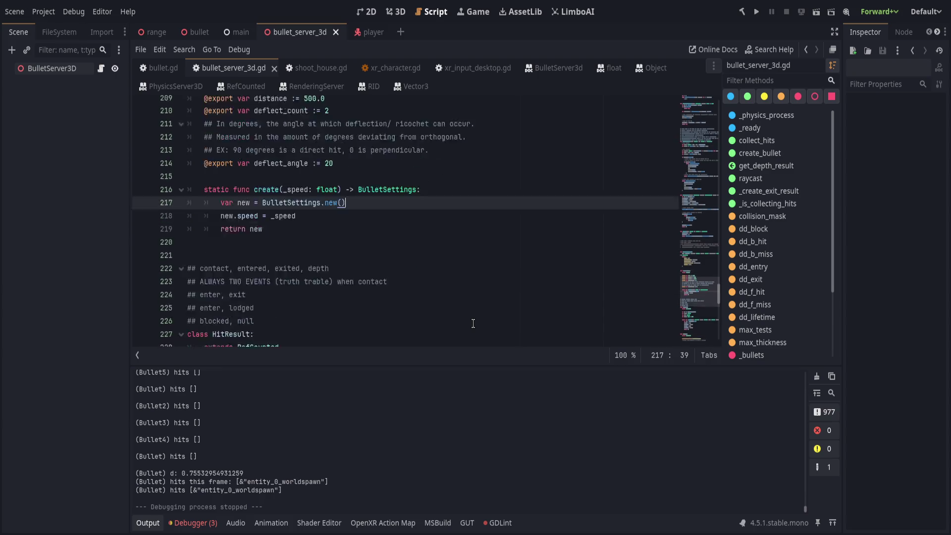
{"action": "scroll", "coordinate": [472, 323], "scroll_direction": "down", "scroll_amount": 4}
{"action": "scroll", "coordinate": [307, 435], "scroll_direction": "up", "scroll_amount": 1}
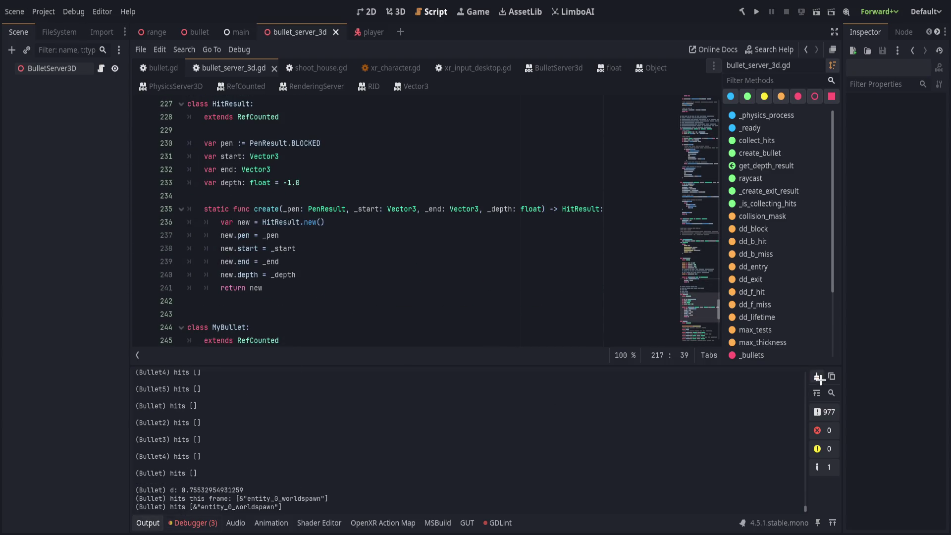
Clear the output log and collapse its panel
{"action": "left_click", "coordinate": [817, 377]}
{"action": "left_click", "coordinate": [147, 522]}
{"action": "scroll", "coordinate": [483, 370], "scroll_direction": "down", "scroll_amount": 3}
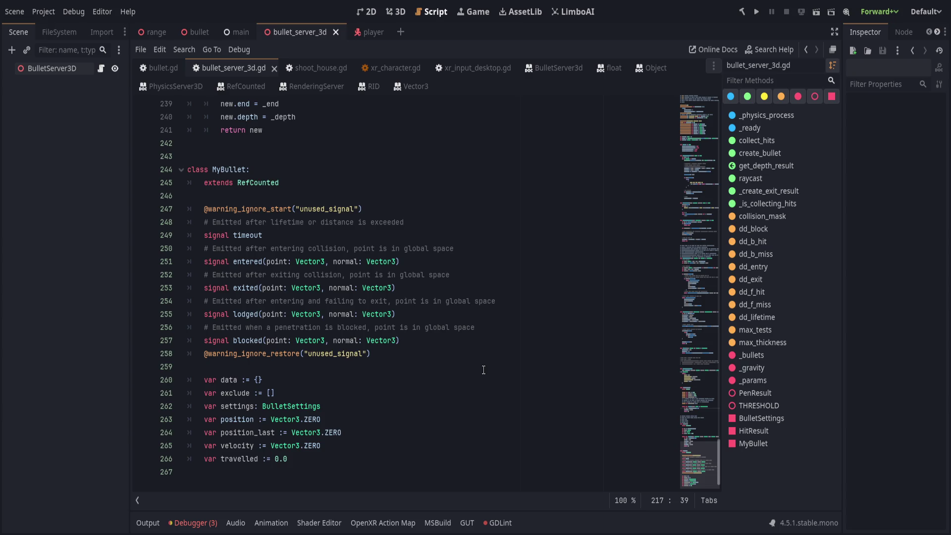
Check the MyBullet signals and ENTER_EXIT enum, then close bullet_server_3d.gd
{"action": "left_click", "coordinate": [513, 340]}
{"action": "scroll", "coordinate": [513, 338], "scroll_direction": "up", "scroll_amount": 2}
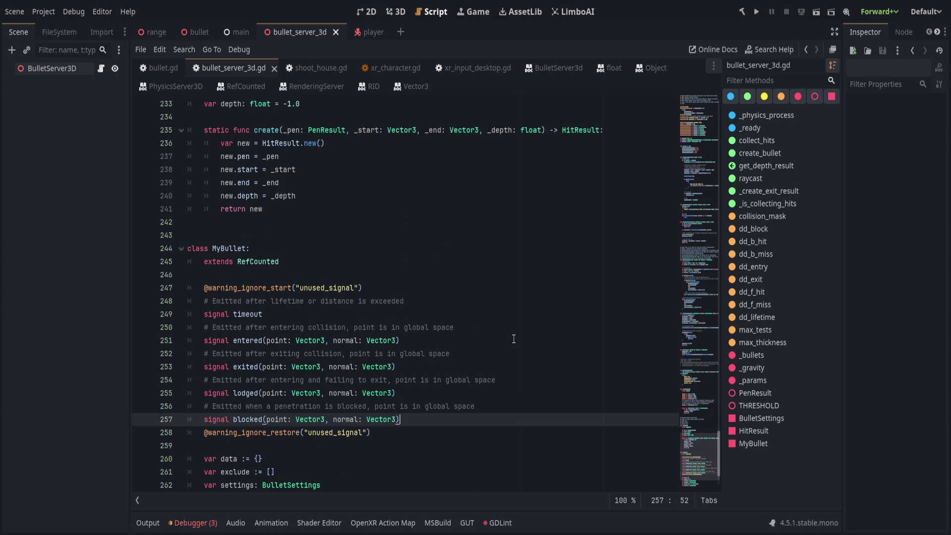
{"action": "scroll", "coordinate": [696, 357], "scroll_direction": "up", "scroll_amount": 12}
{"action": "left_click_drag", "start_coordinate": [696, 357], "coordinate": [705, 114]}
{"action": "left_click_drag", "start_coordinate": [427, 182], "coordinate": [250, 195]}
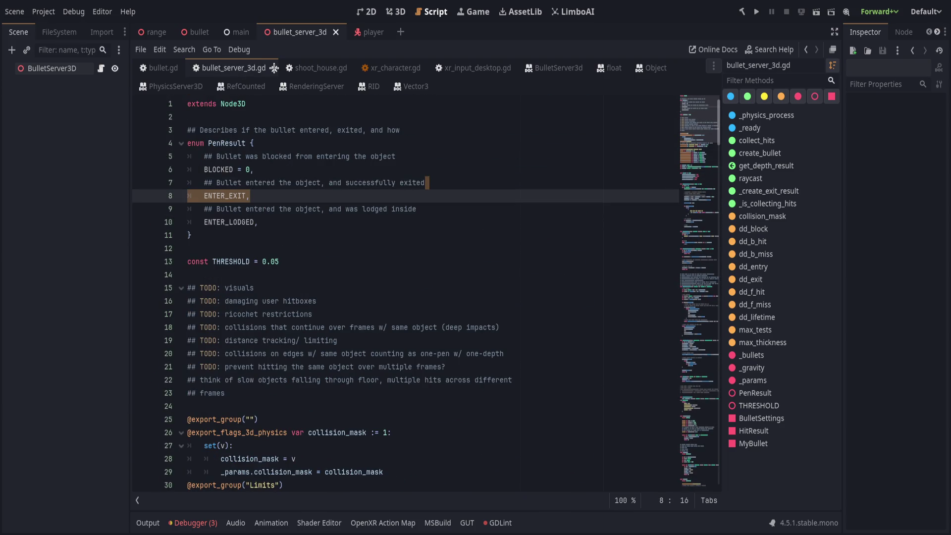
{"action": "key", "text": "ctrl+w"}
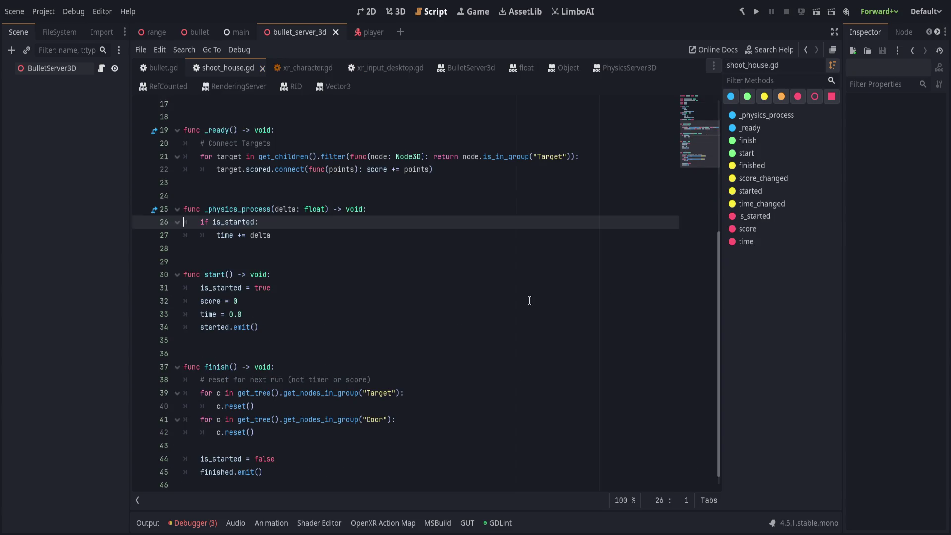
Close shoot_house.gd and the Object and RefCounted help pages
{"action": "key", "text": "ctrl+w"}
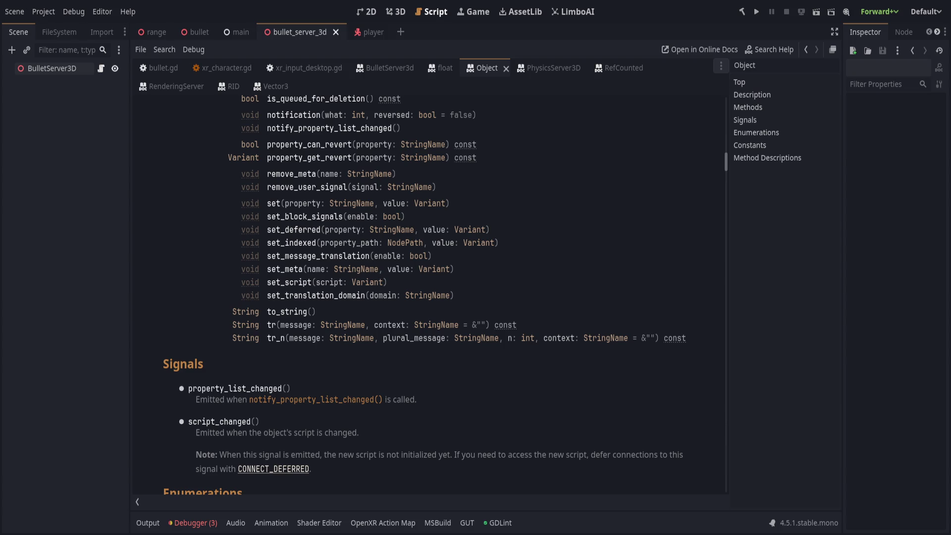
{"action": "scroll", "coordinate": [392, 372], "scroll_direction": "up", "scroll_amount": 15}
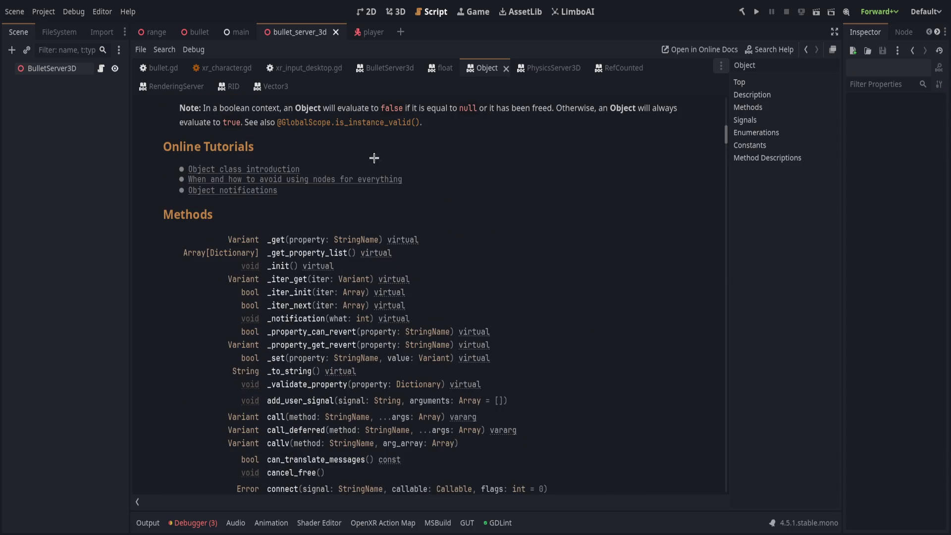
{"action": "key", "text": "ctrl+w"}
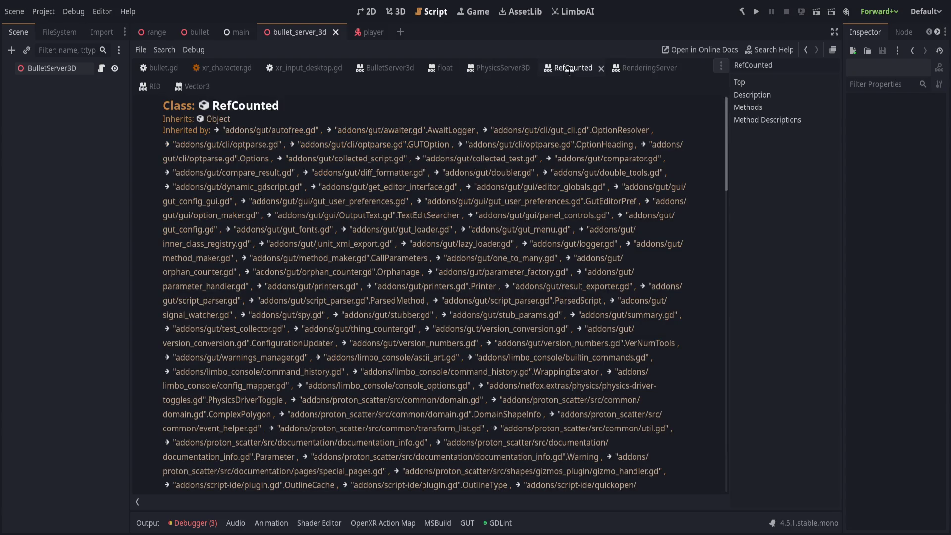
{"action": "key", "text": "ctrl+w"}
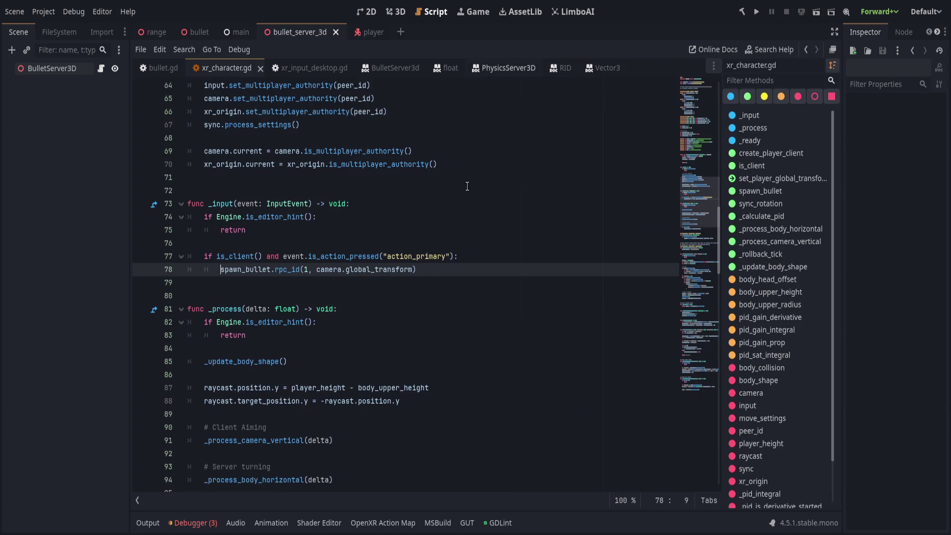
Close the xr_character.gd and xr_input_desktop.gd scripts and show the project files
{"action": "scroll", "coordinate": [457, 204], "scroll_direction": "up", "scroll_amount": 1}
{"action": "left_click", "coordinate": [389, 269]}
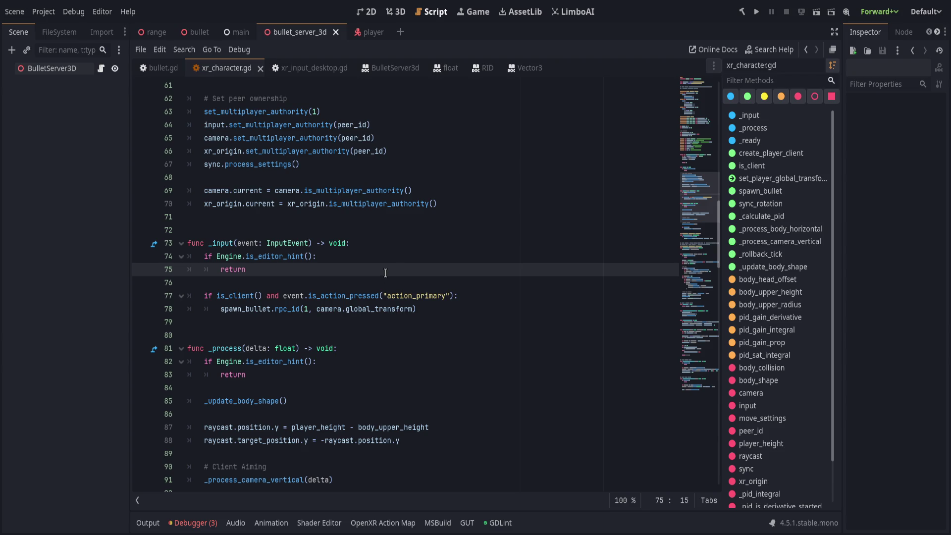
{"action": "scroll", "coordinate": [380, 267], "scroll_direction": "up", "scroll_amount": 3}
{"action": "scroll", "coordinate": [380, 267], "scroll_direction": "up", "scroll_amount": 10}
{"action": "left_click", "coordinate": [399, 269]}
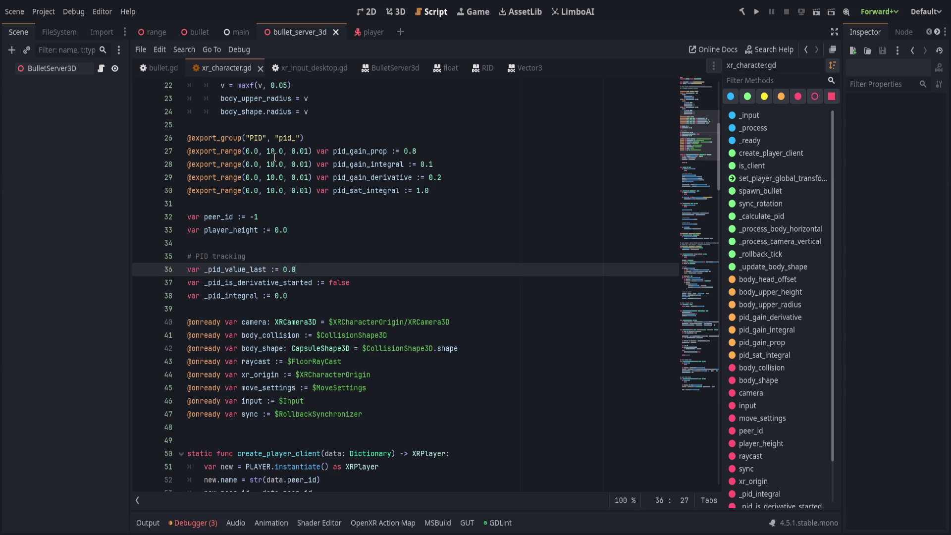
{"action": "scroll", "coordinate": [277, 258], "scroll_direction": "up", "scroll_amount": 3}
{"action": "scroll", "coordinate": [277, 258], "scroll_direction": "up", "scroll_amount": 5}
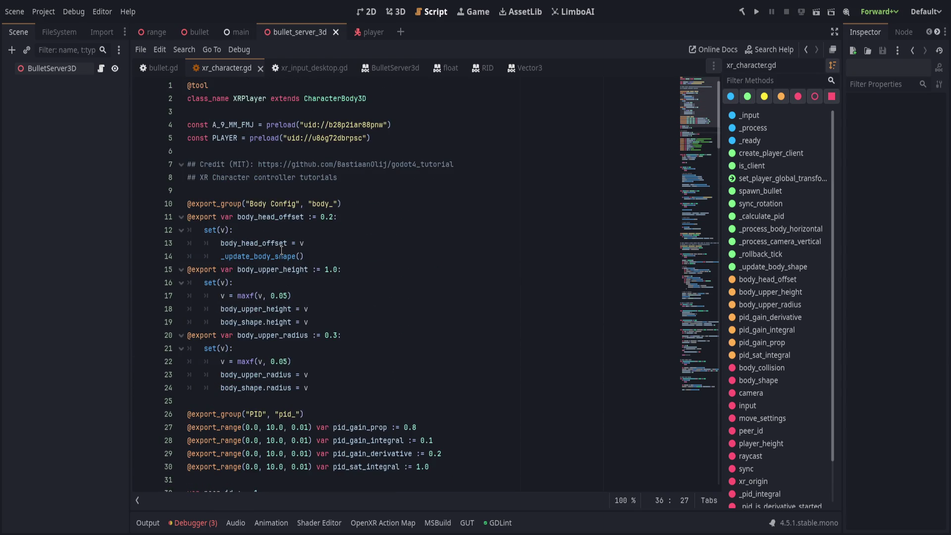
{"action": "middle_click", "coordinate": [218, 68]}
{"action": "middle_click", "coordinate": [217, 69]}
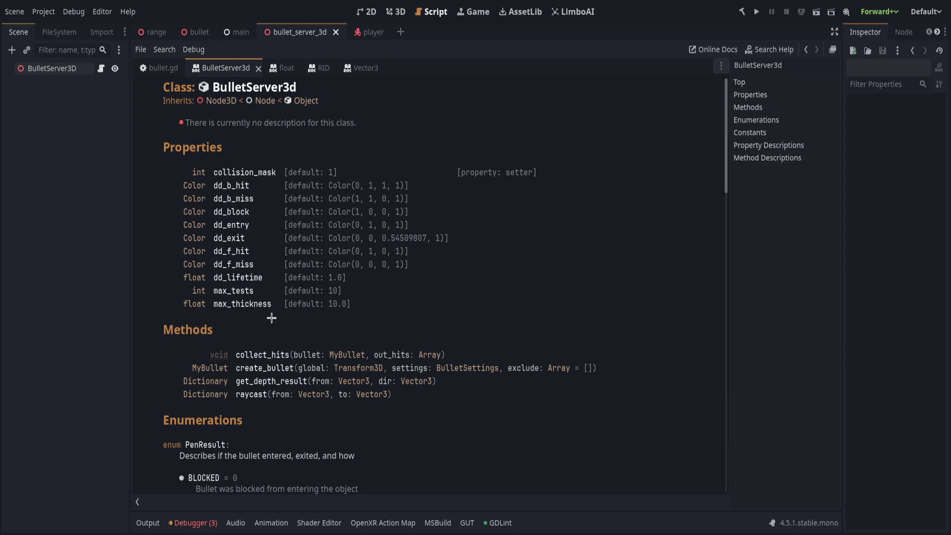
{"action": "left_click", "coordinate": [65, 32]}
Browse the firearms folder in a widened file panel and close the BulletServer help page
{"action": "left_click", "coordinate": [74, 107]}
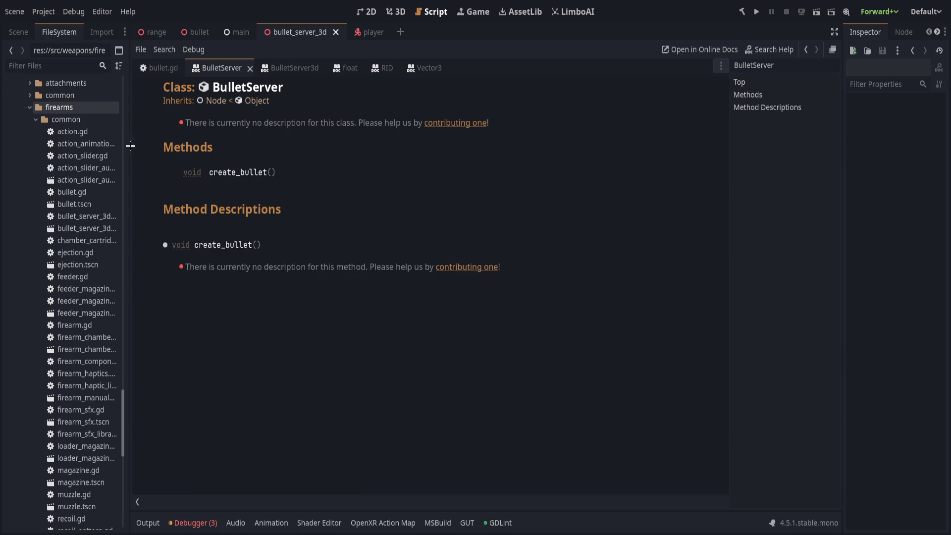
{"action": "mouse_move", "coordinate": [131, 159]}
{"action": "left_mouse_down"}
{"action": "mouse_move", "coordinate": [276, 198]}
{"action": "mouse_move", "coordinate": [187, 197]}
{"action": "mouse_move", "coordinate": [197, 198]}
{"action": "left_mouse_up"}
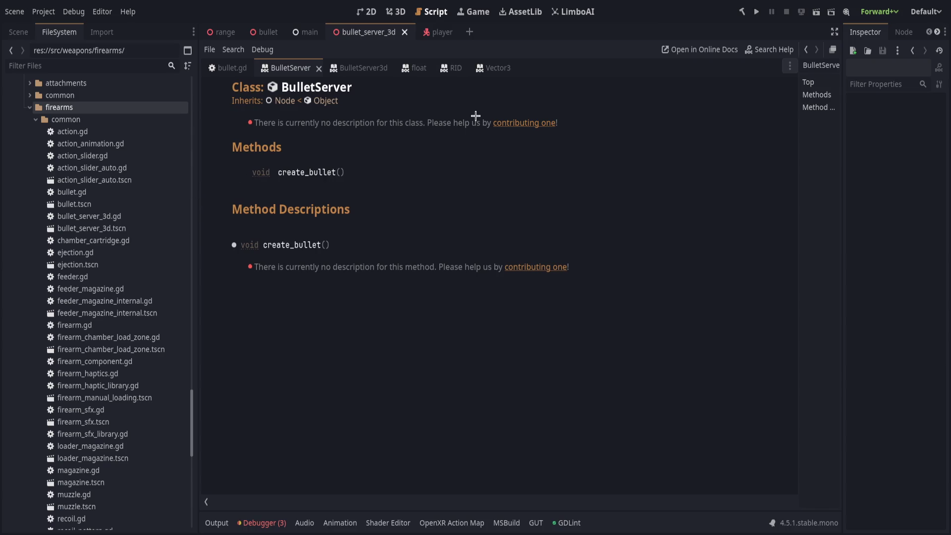
{"action": "left_click", "coordinate": [318, 68]}
{"action": "left_click", "coordinate": [18, 31]}
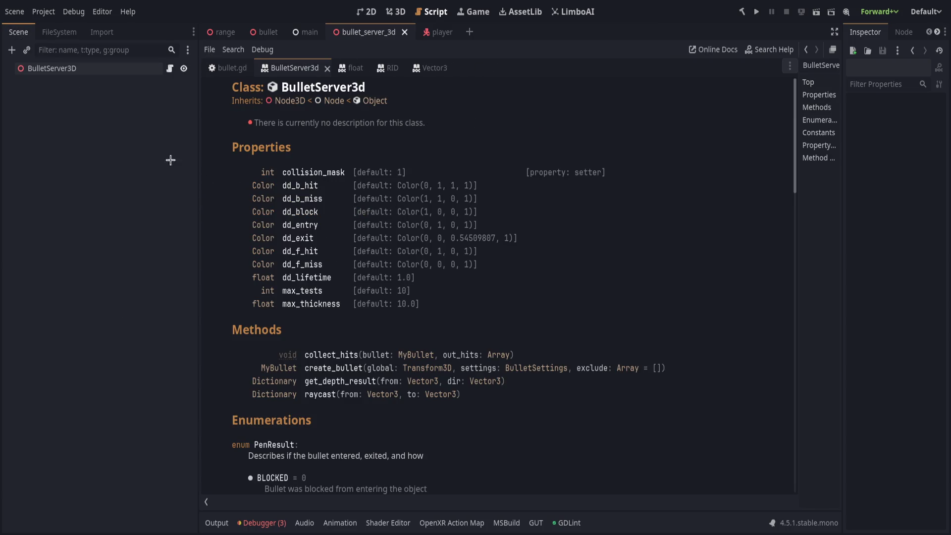
{"action": "left_click", "coordinate": [59, 31]}
{"action": "scroll", "coordinate": [104, 260], "scroll_direction": "up", "scroll_amount": 10}
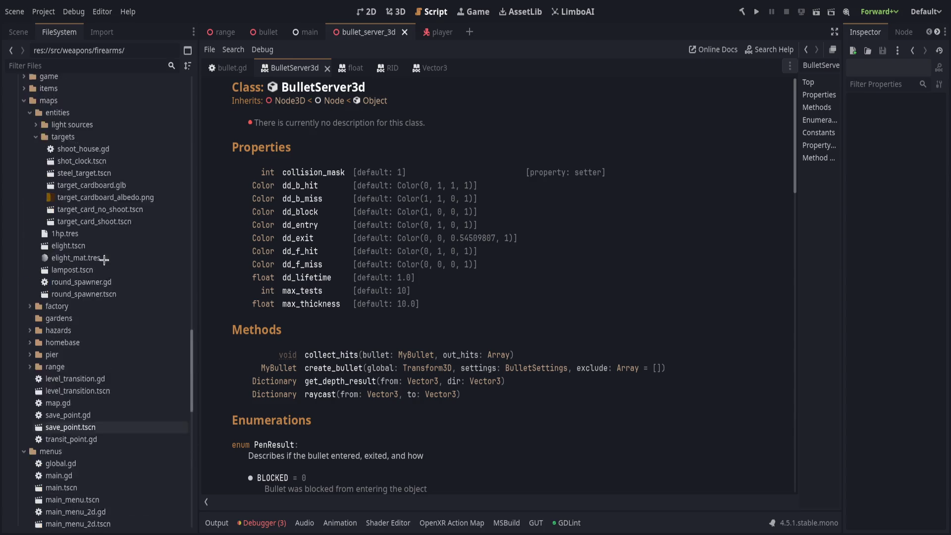
{"action": "left_click", "coordinate": [19, 32]}
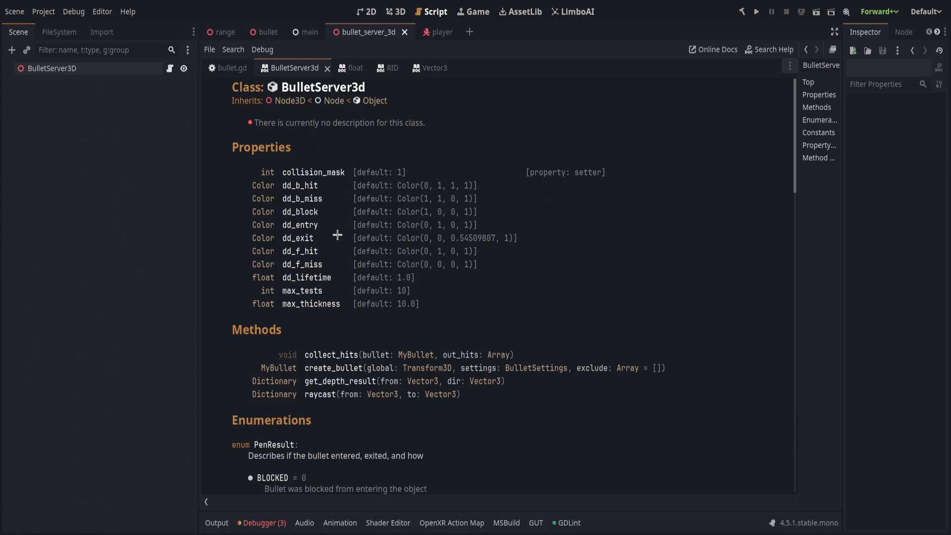
Close the BulletServer3d, float, RID and Vector3 help pages and narrow the side panel
{"action": "left_click", "coordinate": [327, 69]}
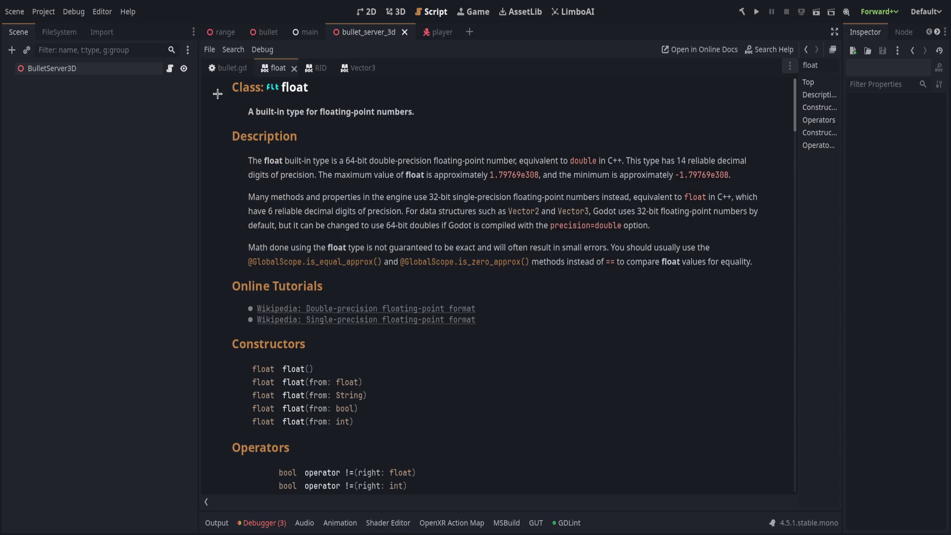
{"action": "left_click", "coordinate": [231, 66]}
{"action": "middle_click", "coordinate": [273, 68]}
{"action": "middle_click", "coordinate": [278, 68]}
{"action": "left_click", "coordinate": [287, 67]}
{"action": "middle_click", "coordinate": [287, 68]}
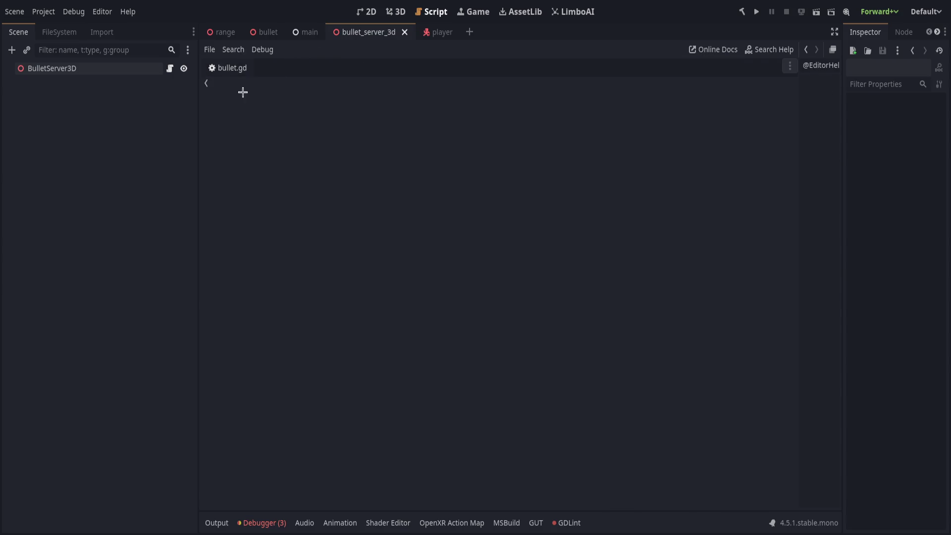
{"action": "left_click_drag", "start_coordinate": [196, 151], "coordinate": [138, 151]}
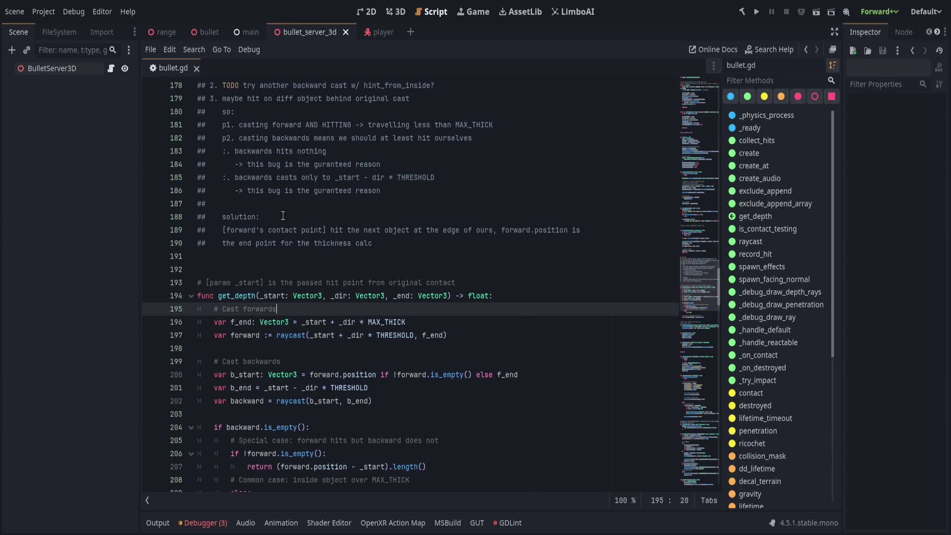
{"action": "left_click", "coordinate": [385, 230]}
{"action": "type", "text": "s"}
{"action": "key", "text": "BackSpace"}
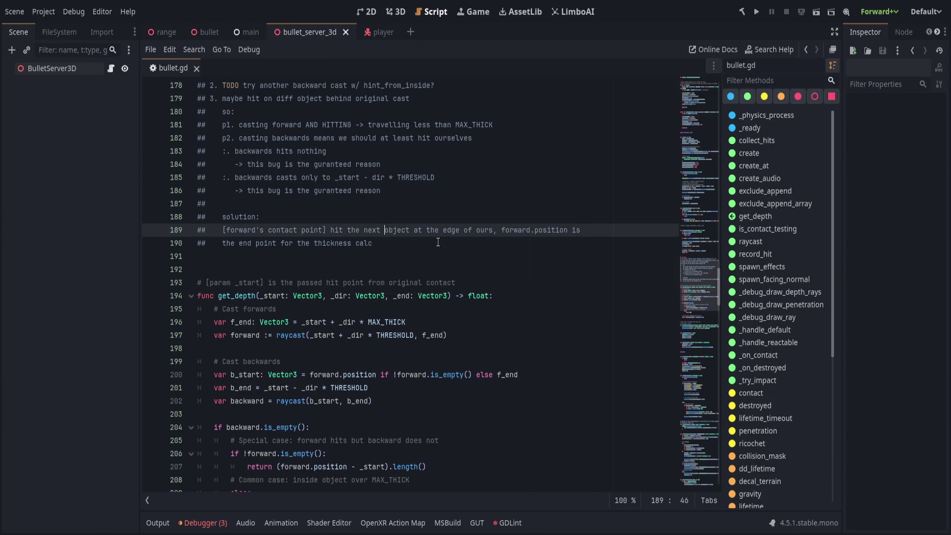
{"action": "scroll", "coordinate": [438, 242], "scroll_direction": "up", "scroll_amount": 20}
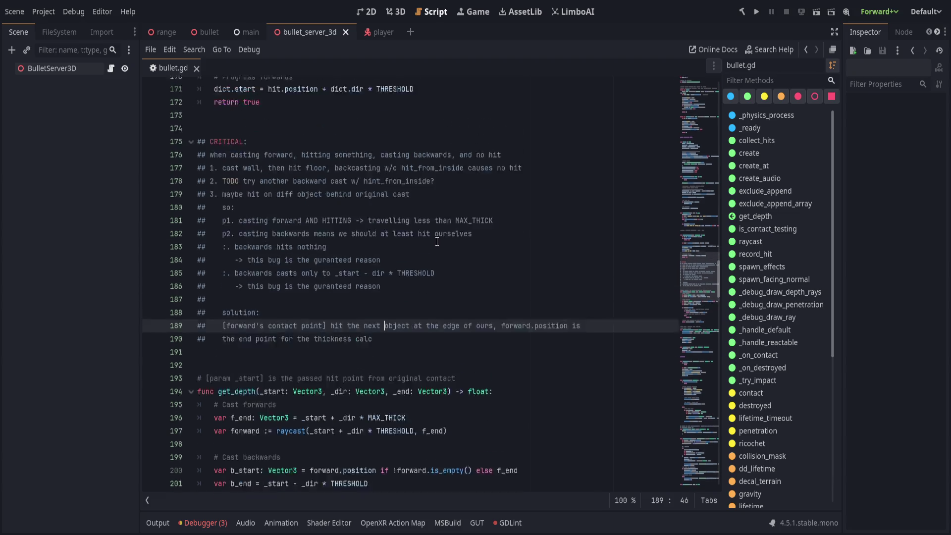
{"action": "left_click", "coordinate": [449, 220]}
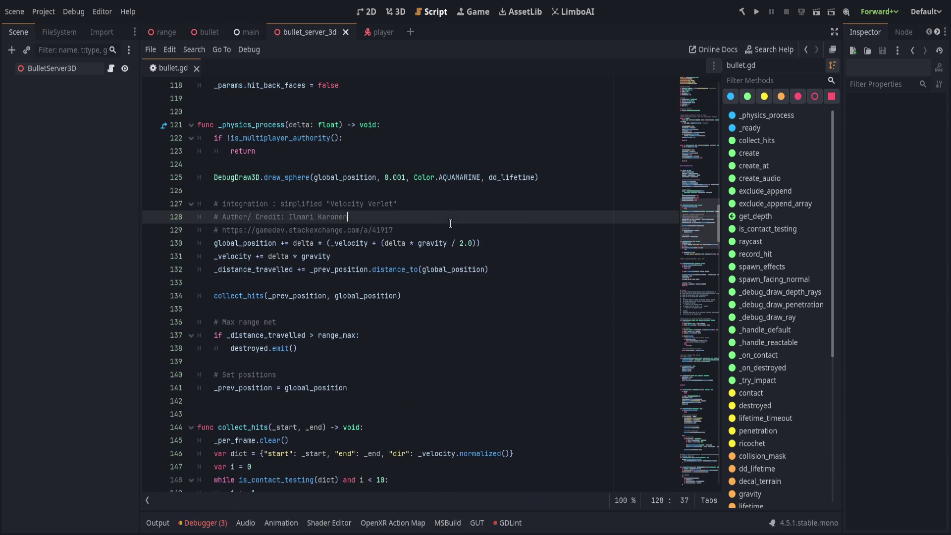
{"action": "left_click", "coordinate": [467, 208]}
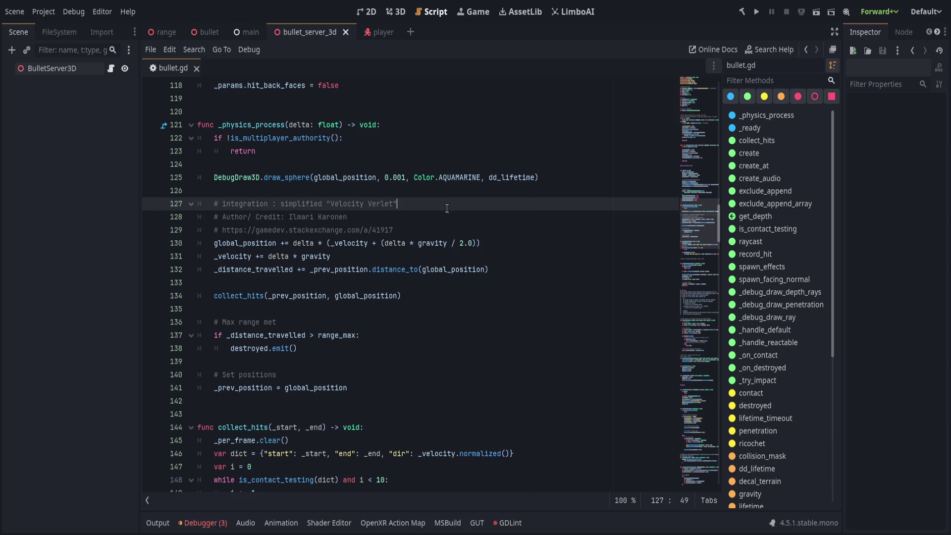
{"action": "left_click", "coordinate": [445, 224]}
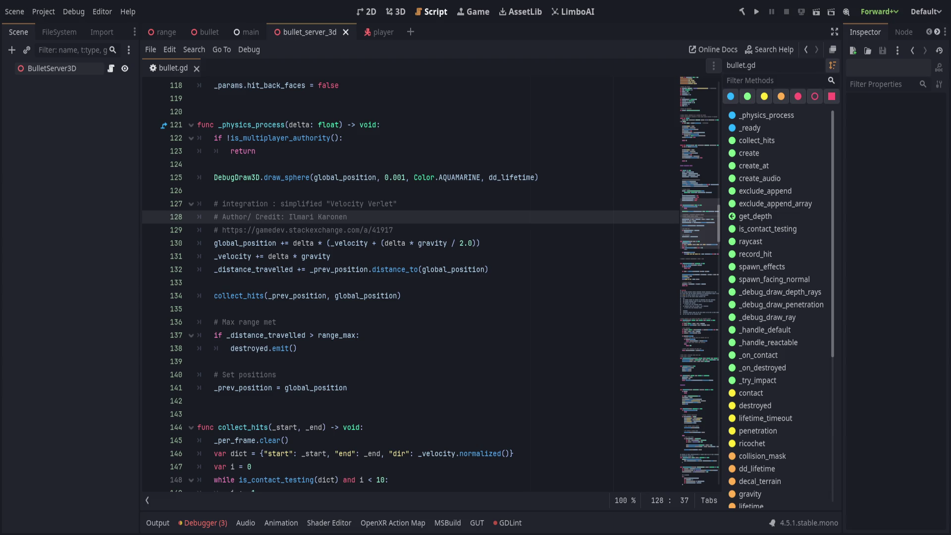
{"action": "left_click", "coordinate": [472, 256]}
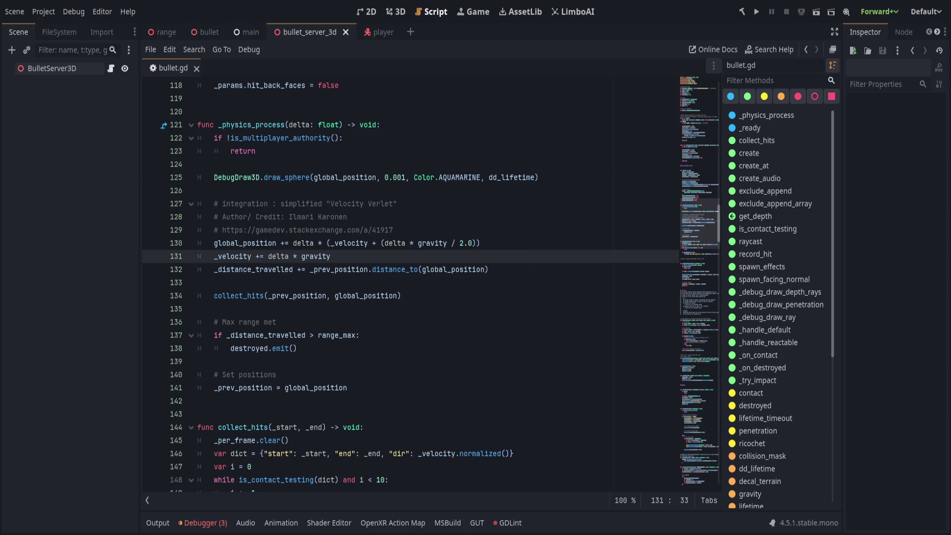
Scroll bullet.gd back to the top and review its opening lines 10–19
{"action": "key", "text": "Down"}
{"action": "key", "text": "Down"}
{"action": "key", "text": "Down"}
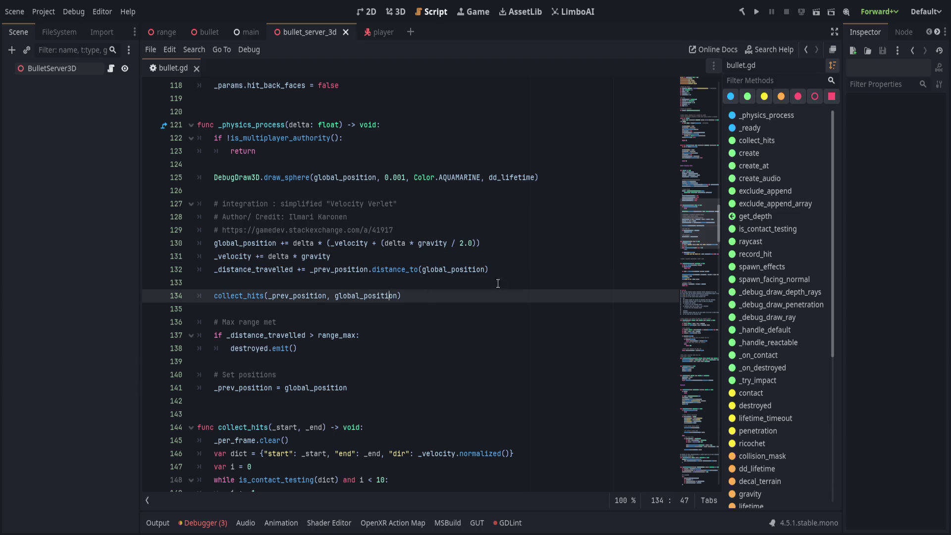
{"action": "key", "text": "Up"}
{"action": "scroll", "coordinate": [339, 363], "scroll_direction": "up", "scroll_amount": 10}
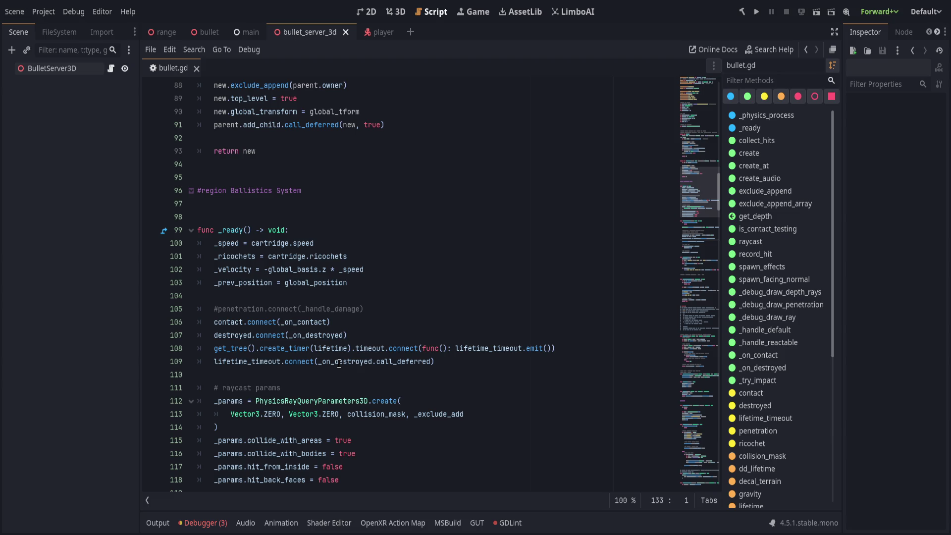
{"action": "scroll", "coordinate": [339, 363], "scroll_direction": "up", "scroll_amount": 15}
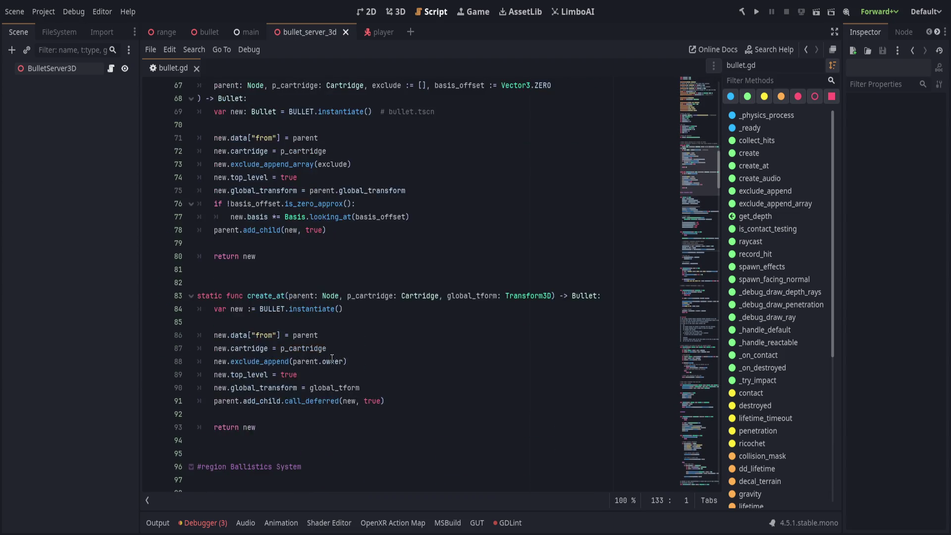
{"action": "left_click", "coordinate": [489, 283]}
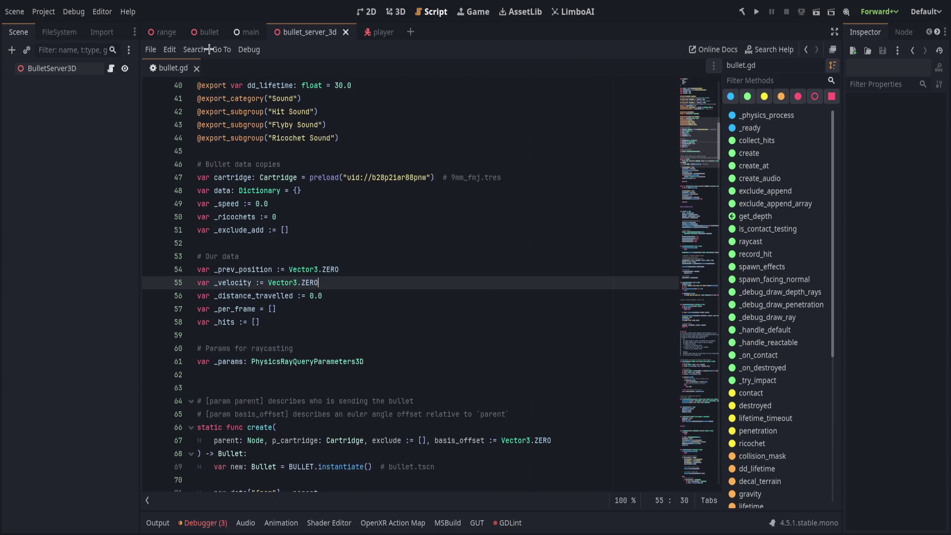
{"action": "left_click", "coordinate": [248, 32]}
{"action": "left_click", "coordinate": [311, 29]}
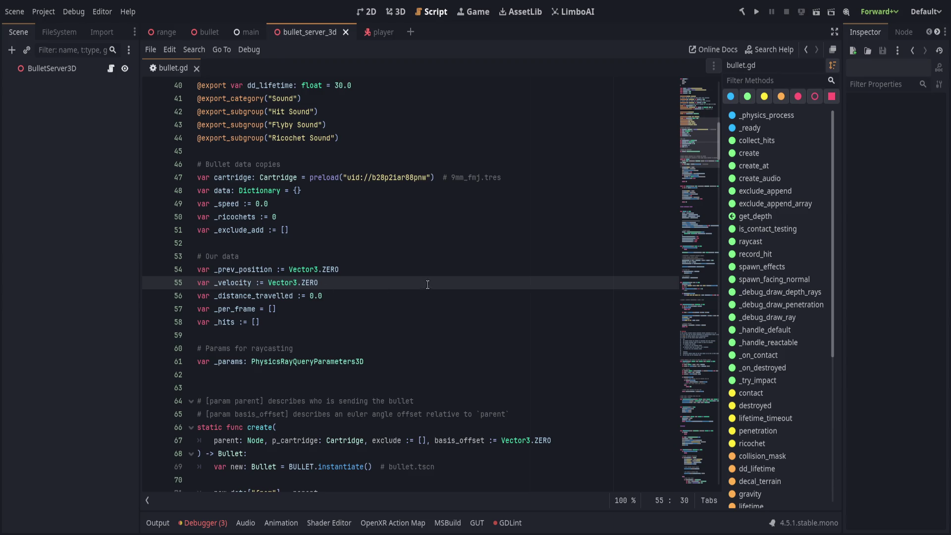
{"action": "scroll", "coordinate": [347, 247], "scroll_direction": "up", "scroll_amount": 13}
{"action": "left_click_drag", "start_coordinate": [201, 322], "coordinate": [311, 203]}
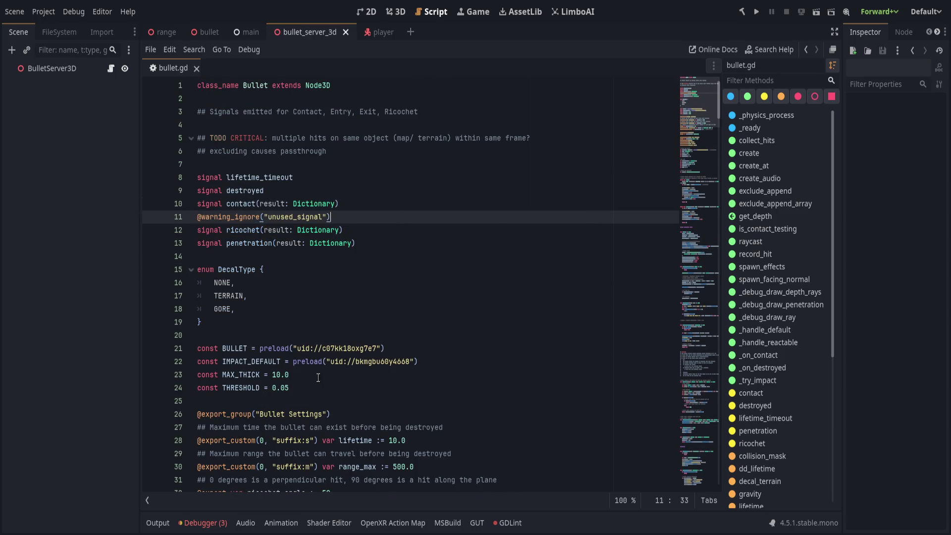
{"action": "left_click", "coordinate": [473, 321]}
{"action": "scroll", "coordinate": [704, 114], "scroll_direction": "down", "scroll_amount": 7}
{"action": "mouse_move", "coordinate": [704, 114]}
{"action": "left_mouse_down"}
{"action": "mouse_move", "coordinate": [679, 452]}
{"action": "mouse_move", "coordinate": [686, 512]}
{"action": "left_mouse_up"}
{"action": "left_click_drag", "start_coordinate": [683, 477], "coordinate": [699, 94]}
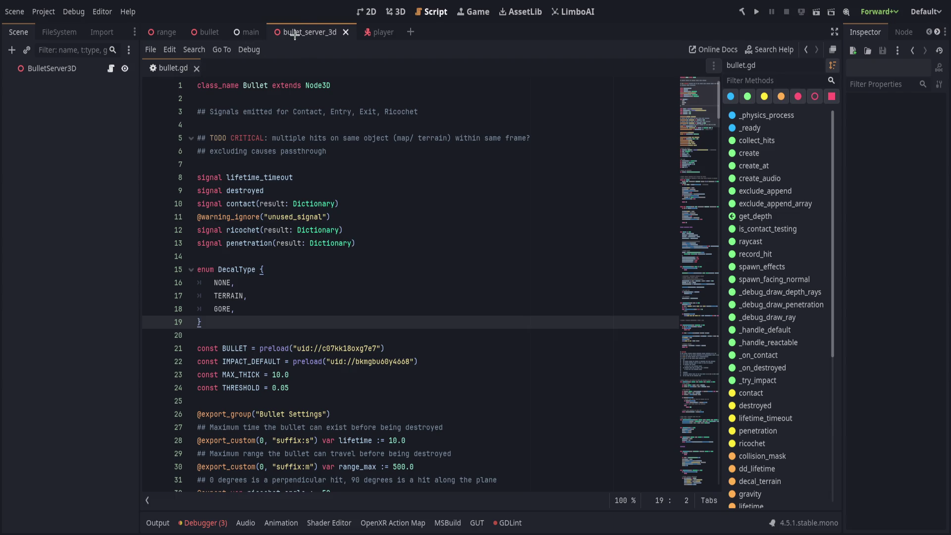
Switch to the main scene and close the bullet_server_3d scene
{"action": "left_click", "coordinate": [247, 32]}
{"action": "left_click", "coordinate": [323, 32]}
{"action": "left_click", "coordinate": [358, 32]}
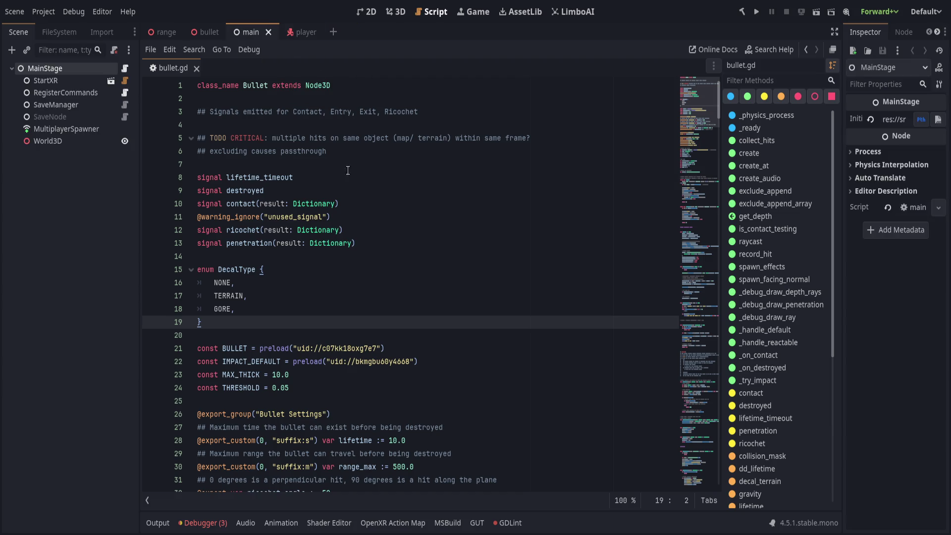
Close the player and main scenes and return to the bullet scene
{"action": "left_click", "coordinate": [301, 31]}
{"action": "left_click", "coordinate": [325, 32]}
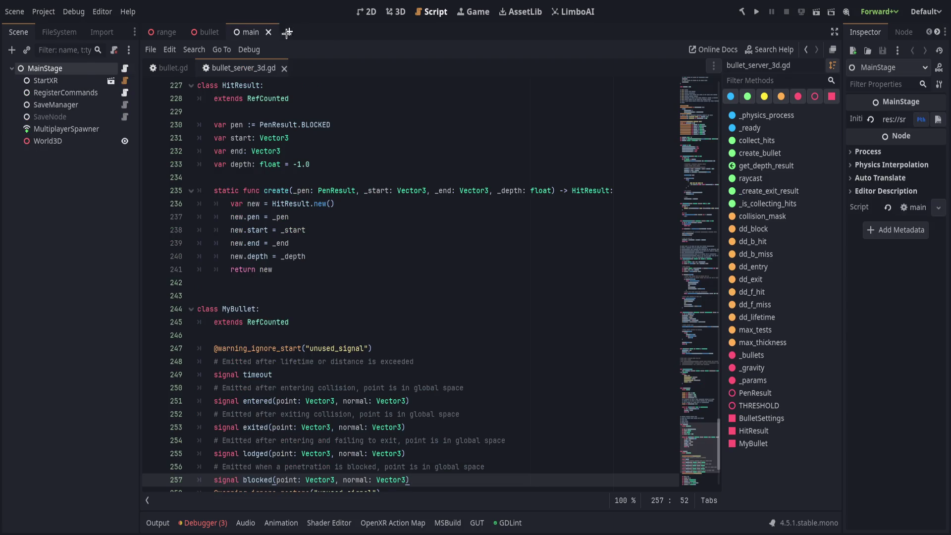
{"action": "left_click", "coordinate": [268, 32]}
Delete the HitResult class and its comment block, then save
{"action": "scroll", "coordinate": [349, 305], "scroll_direction": "up", "scroll_amount": 4}
{"action": "mouse_move", "coordinate": [308, 441]}
{"action": "left_mouse_down"}
{"action": "mouse_move", "coordinate": [356, 280]}
{"action": "mouse_move", "coordinate": [355, 233]}
{"action": "mouse_move", "coordinate": [382, 168]}
{"action": "left_mouse_up"}
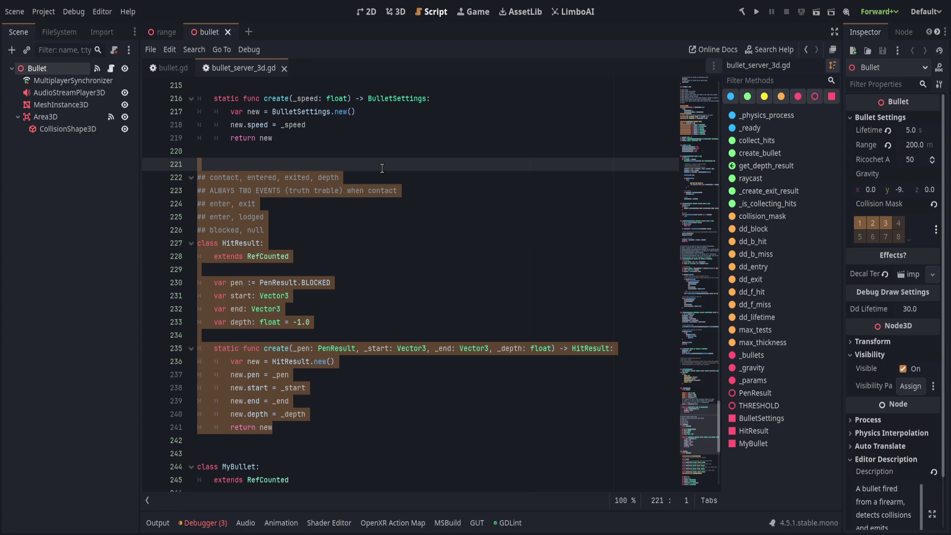
{"action": "left_click_drag", "start_coordinate": [381, 165], "coordinate": [383, 151]}
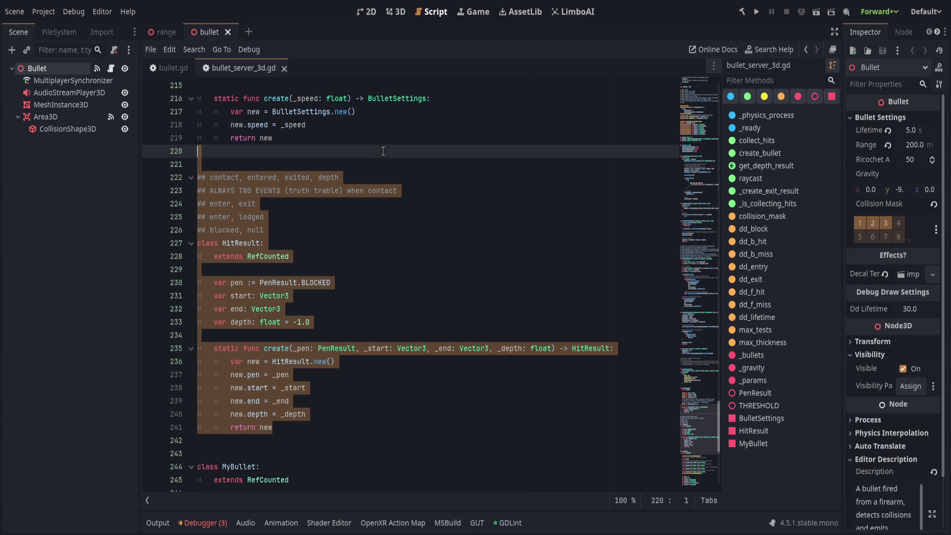
{"action": "key", "text": "Delete"}
{"action": "key", "text": "ctrl+s"}
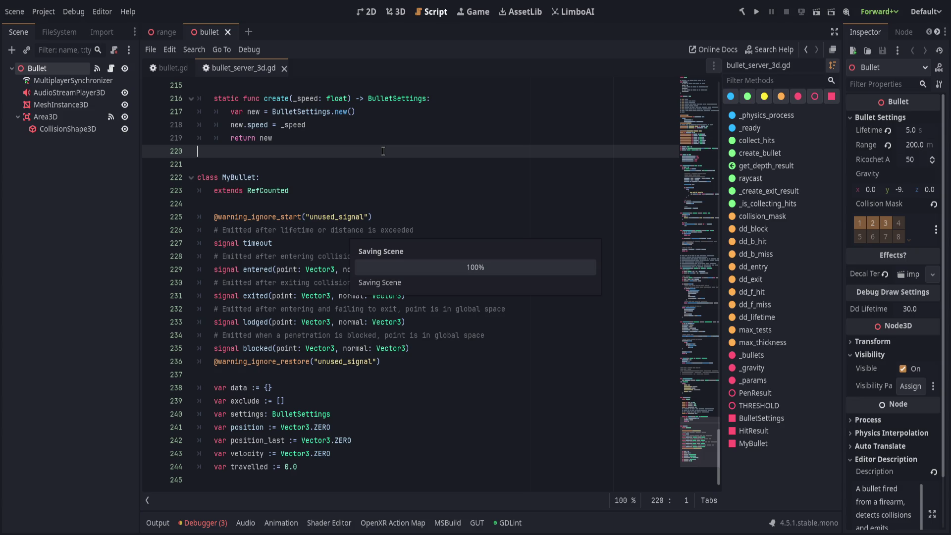
Delete, save, then restore the blank line before MyBullet, and select the MyBullet name
{"action": "scroll", "coordinate": [367, 228], "scroll_direction": "up", "scroll_amount": 2}
{"action": "key", "text": "Delete"}
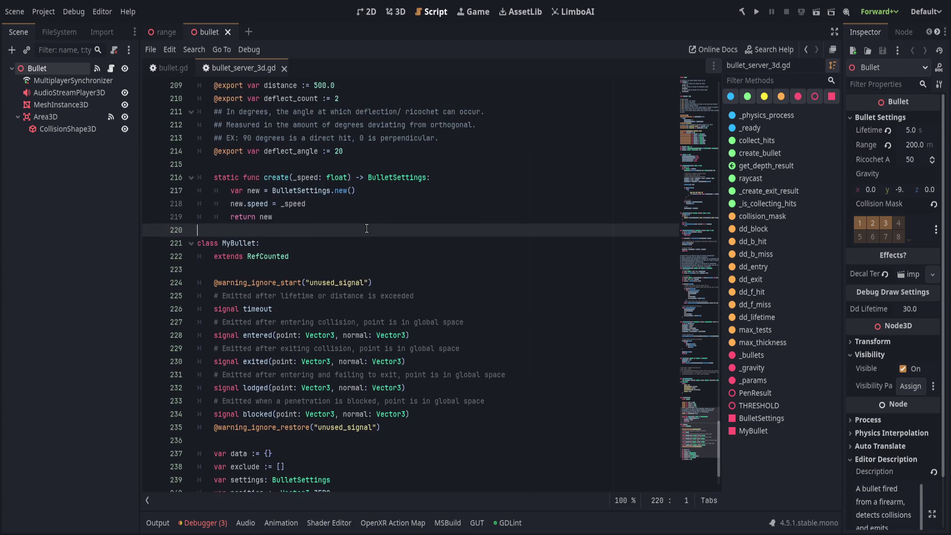
{"action": "key", "text": "ctrl+s"}
{"action": "scroll", "coordinate": [366, 228], "scroll_direction": "up", "scroll_amount": 4}
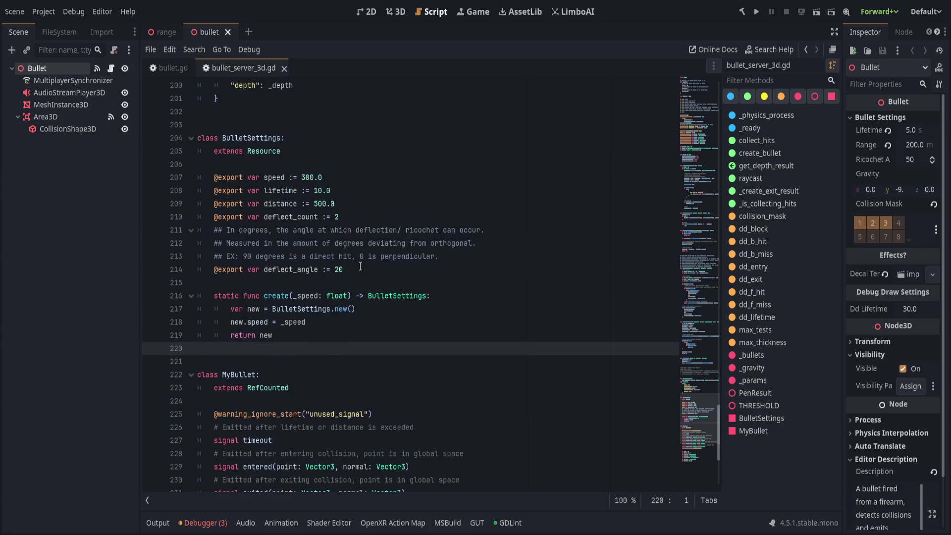
{"action": "key", "text": "ctrl+z"}
{"action": "double_click", "coordinate": [234, 414]}
{"action": "key", "text": "ctrl+f"}
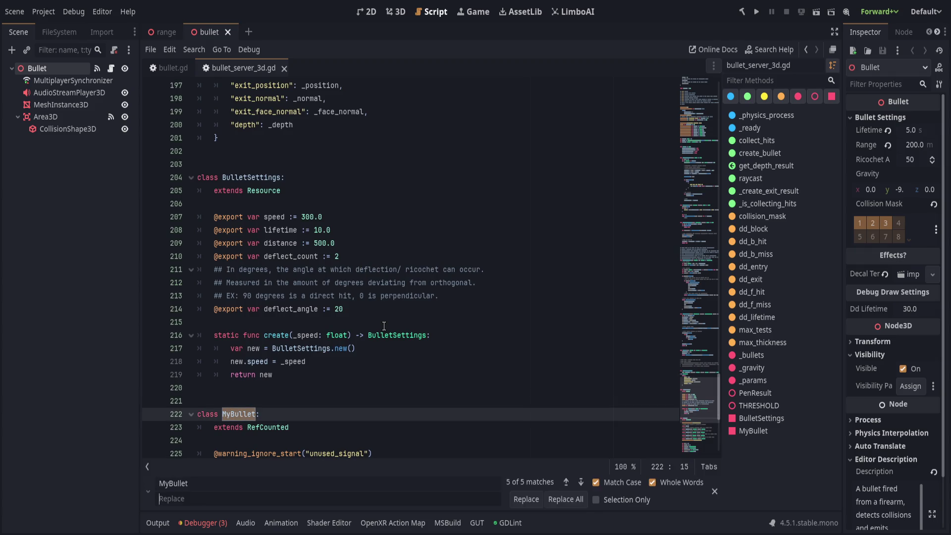
Discard the mistyped 'SBullet' replacement and check the Bullet class name in bullet.gd
{"action": "type", "text": "SBullet"}
{"action": "key", "text": "ctrl+a"}
{"action": "key", "text": "BackSpace"}
{"action": "key", "text": "Escape"}
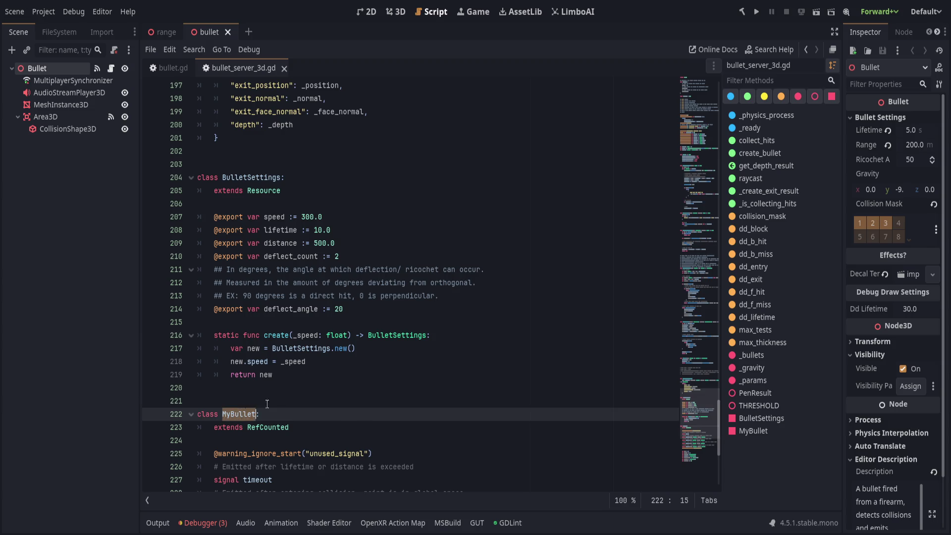
{"action": "scroll", "coordinate": [255, 396], "scroll_direction": "up", "scroll_amount": 2}
{"action": "left_click", "coordinate": [168, 68]}
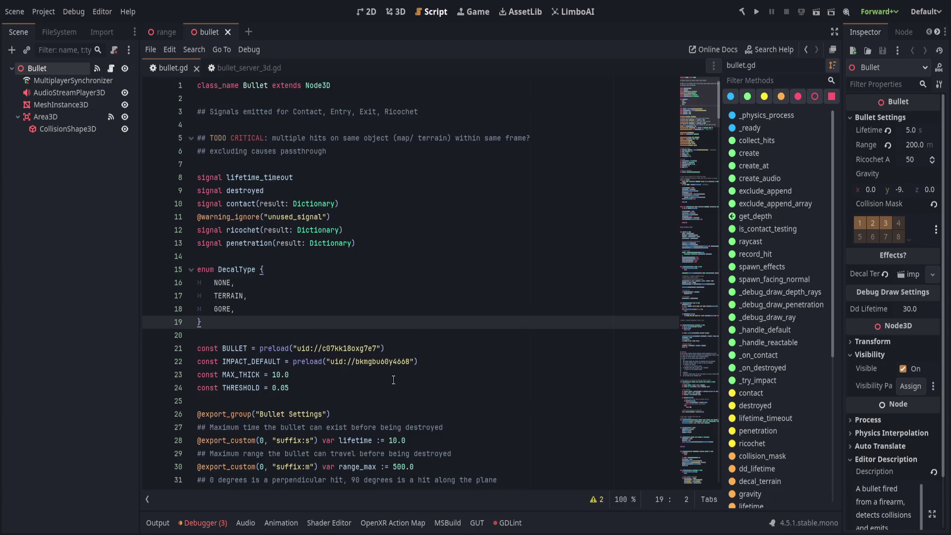
{"action": "left_click", "coordinate": [244, 66]}
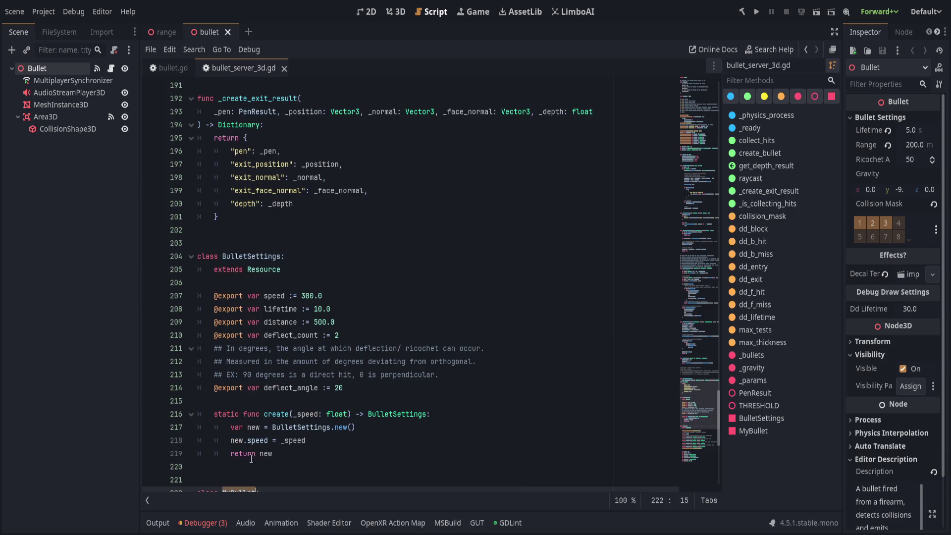
Replace every MyBullet with Bullet3D in bullet_server_3d.gd
{"action": "double_click", "coordinate": [238, 414]}
{"action": "key", "text": "ctrl+r"}
{"action": "type", "text": "B"}
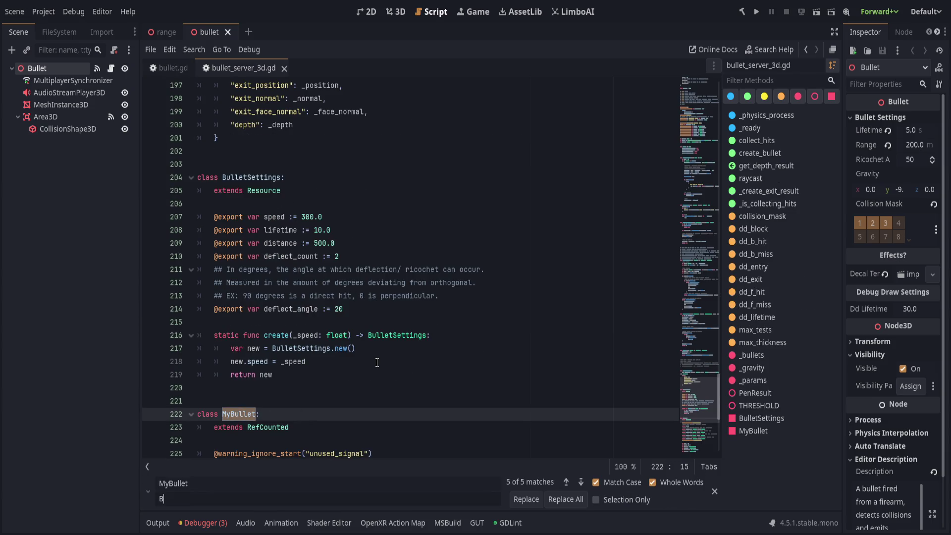
{"action": "type", "text": "ullet3D"}
{"action": "left_click", "coordinate": [565, 498]}
{"action": "left_click", "coordinate": [461, 362]}
{"action": "key", "text": "Escape"}
{"action": "scroll", "coordinate": [421, 389], "scroll_direction": "up", "scroll_amount": 5}
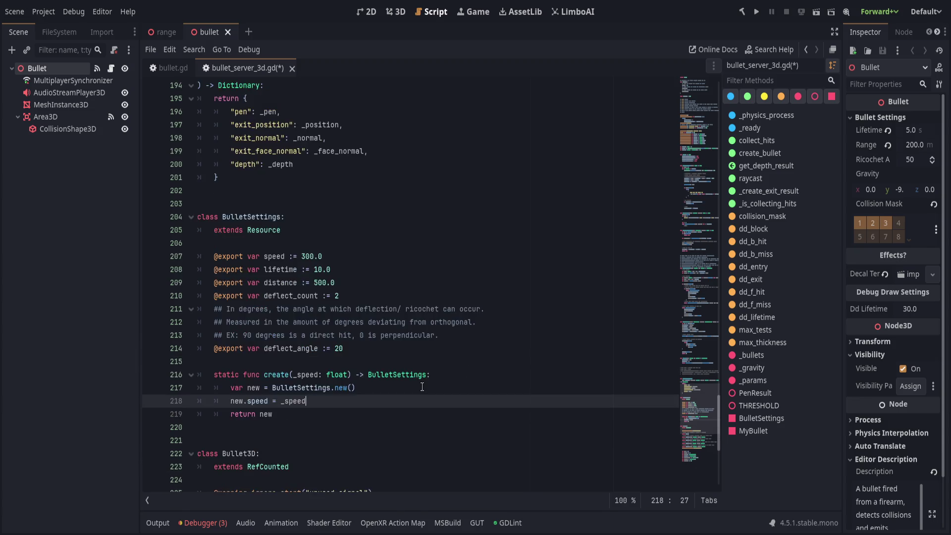
Select the BulletSettings and Bullet3D names, abandoning an unneeded find and replace
{"action": "scroll", "coordinate": [248, 375], "scroll_direction": "down", "scroll_amount": 5}
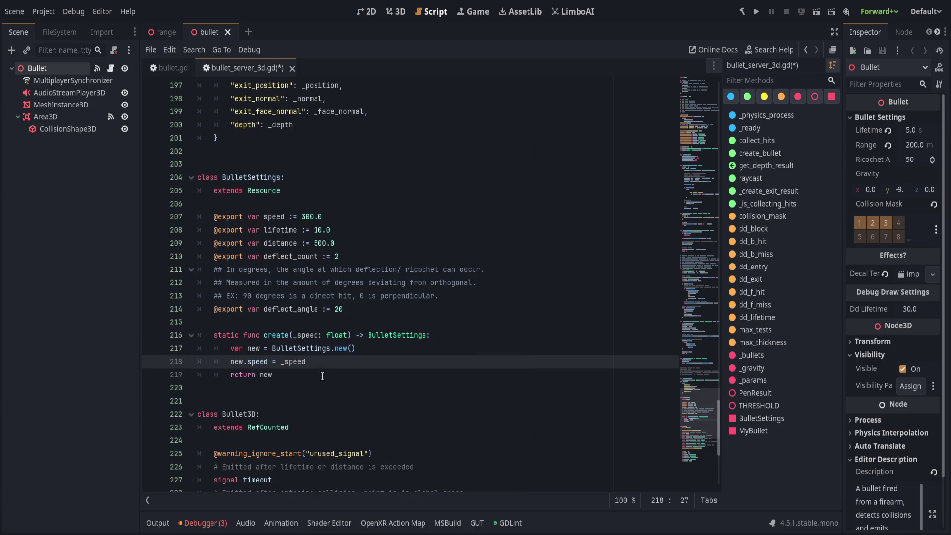
{"action": "double_click", "coordinate": [260, 176]}
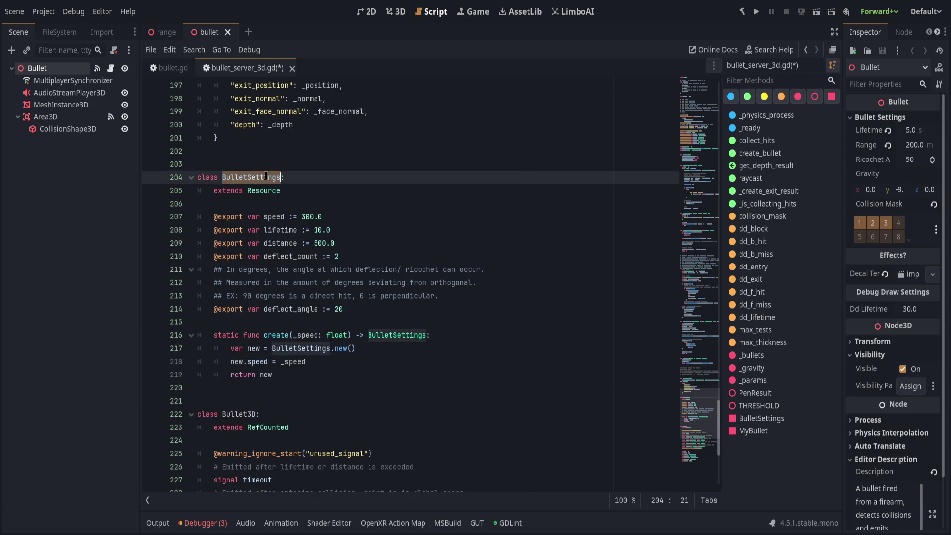
{"action": "scroll", "coordinate": [402, 304], "scroll_direction": "up", "scroll_amount": 2}
{"action": "left_click", "coordinate": [402, 307]}
{"action": "scroll", "coordinate": [291, 362], "scroll_direction": "down", "scroll_amount": 3}
{"action": "double_click", "coordinate": [239, 375]}
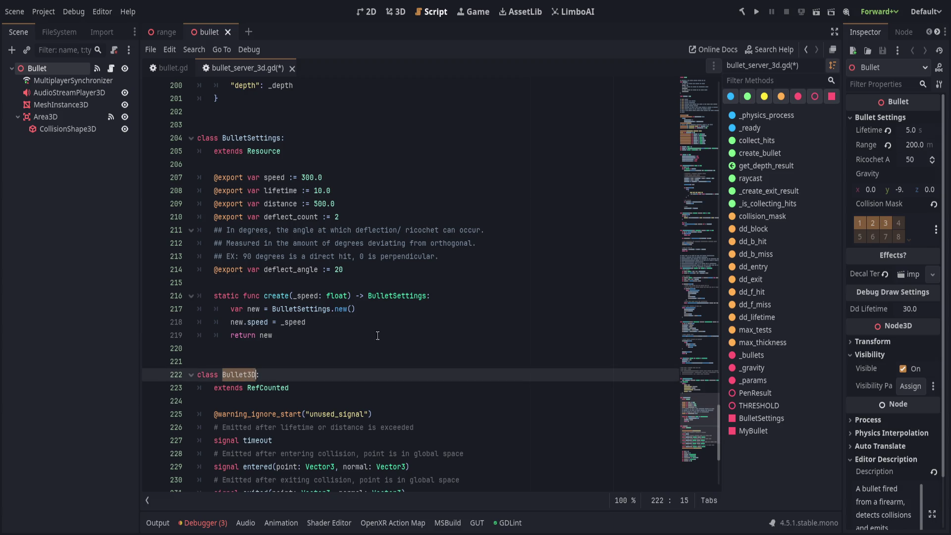
{"action": "key", "text": "ctrl+r"}
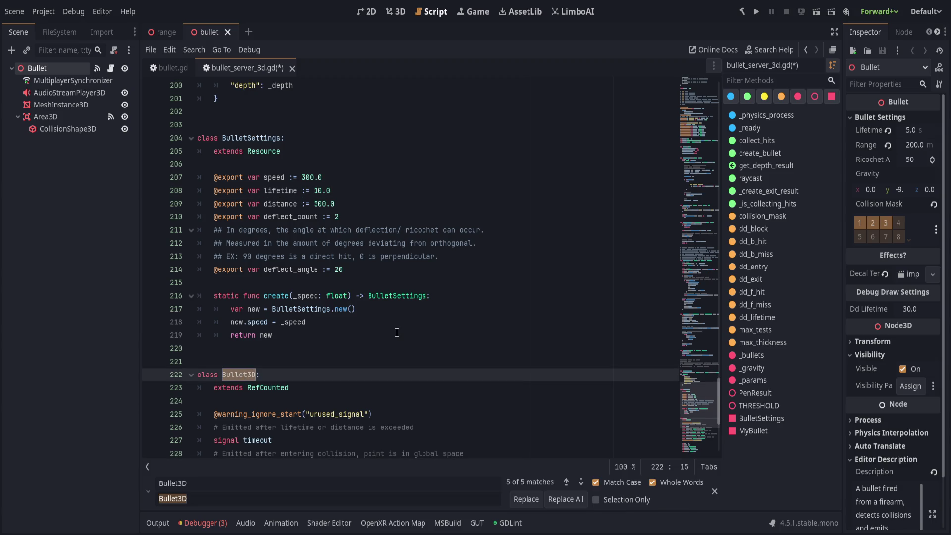
{"action": "key", "text": "Escape"}
{"action": "left_click", "coordinate": [397, 332]}
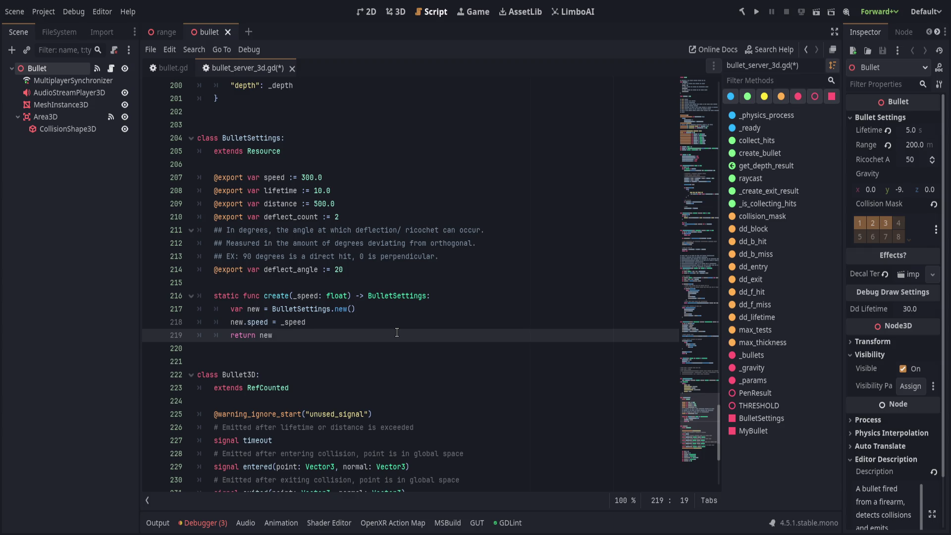
Replace all five BulletSettings occurrences with B3DSettings and save bullet_server_3d.gd
{"action": "left_click_drag", "start_coordinate": [248, 138], "coordinate": [227, 137]}
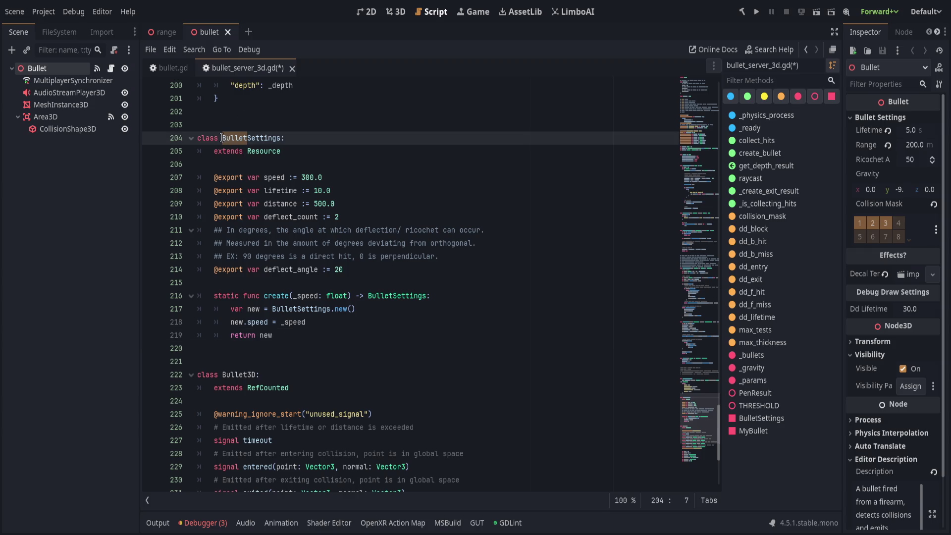
{"action": "double_click", "coordinate": [256, 137]}
{"action": "key", "text": "ctrl+r"}
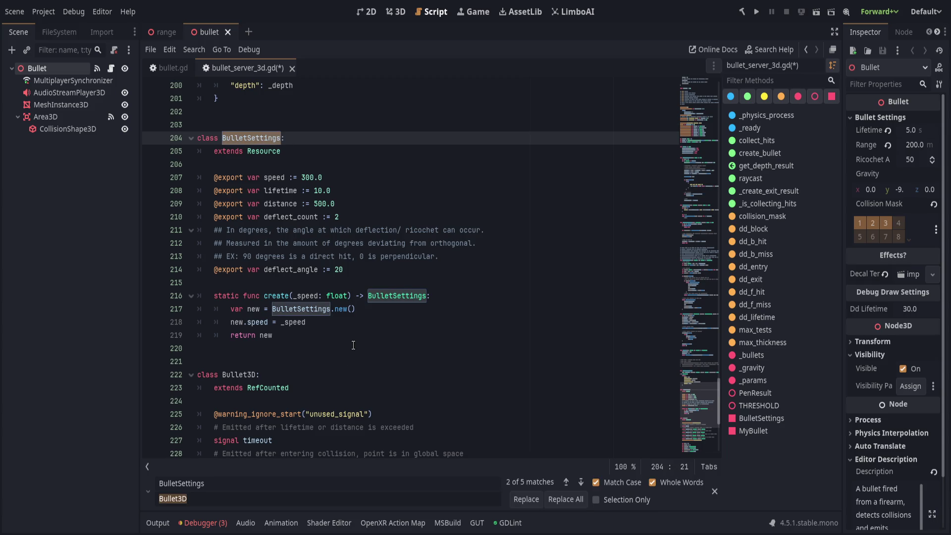
{"action": "type", "text": "B3DSettings"}
{"action": "left_click", "coordinate": [562, 499]}
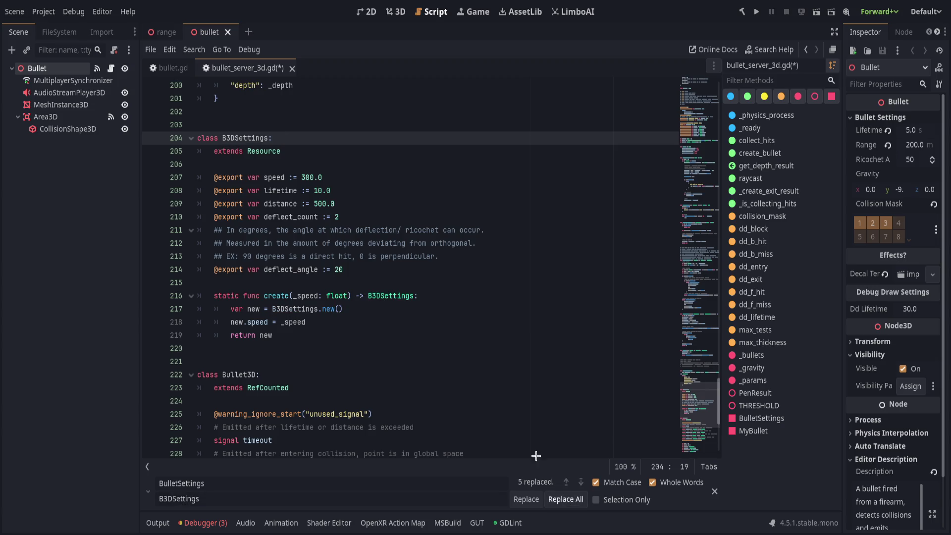
{"action": "left_click", "coordinate": [455, 334]}
{"action": "key", "text": "Escape"}
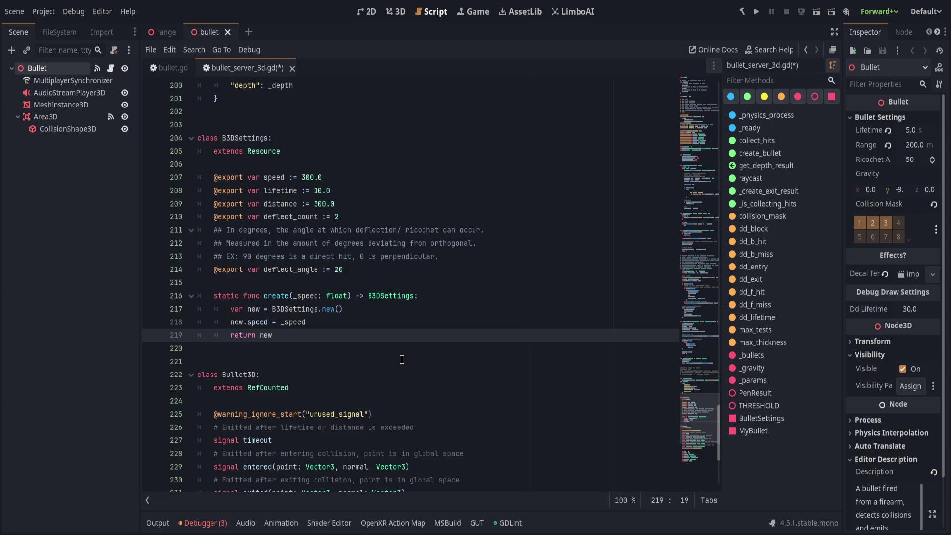
{"action": "scroll", "coordinate": [402, 359], "scroll_direction": "up", "scroll_amount": 2}
{"action": "key", "text": "ctrl+s"}
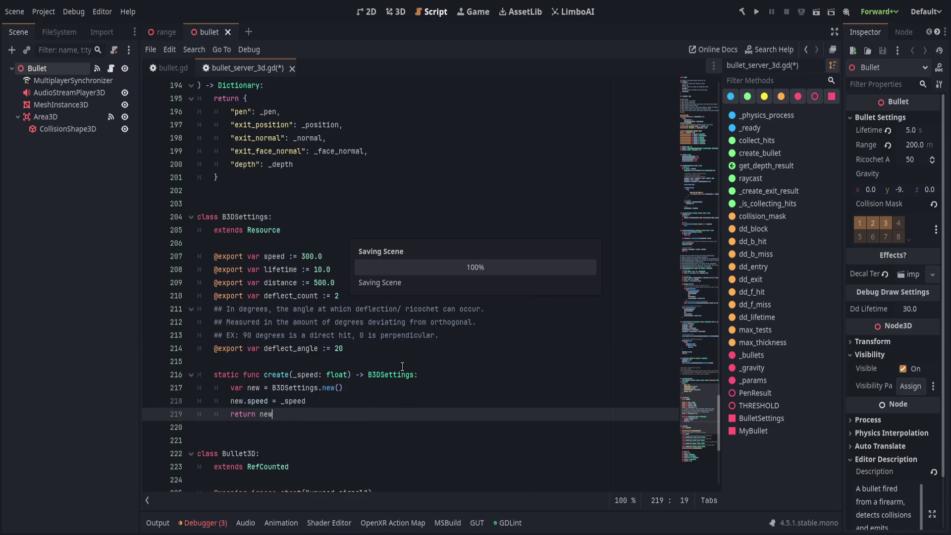
Delete the commented-out debug lines in bullet_server_3d.gd and save the script
{"action": "scroll", "coordinate": [379, 388], "scroll_direction": "up", "scroll_amount": 7}
{"action": "scroll", "coordinate": [381, 390], "scroll_direction": "up", "scroll_amount": 12}
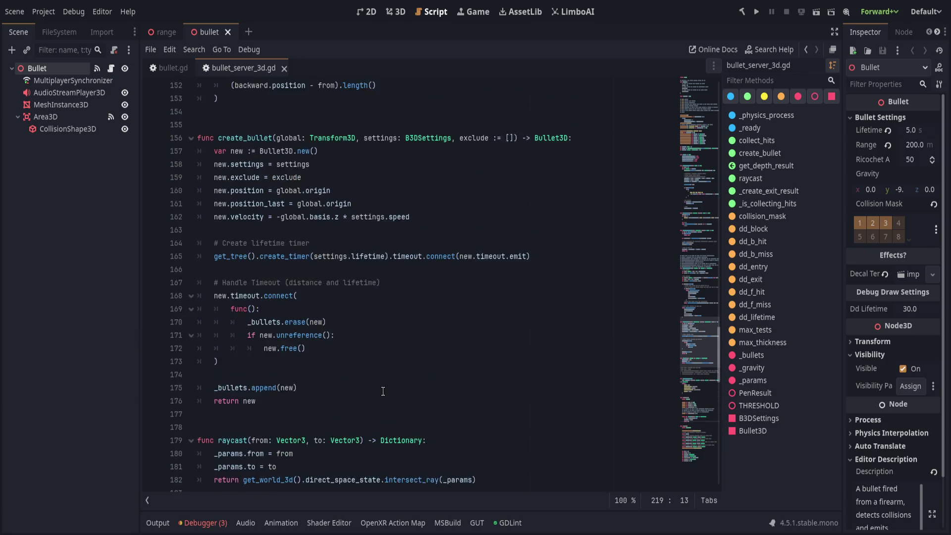
{"action": "left_click", "coordinate": [435, 466]}
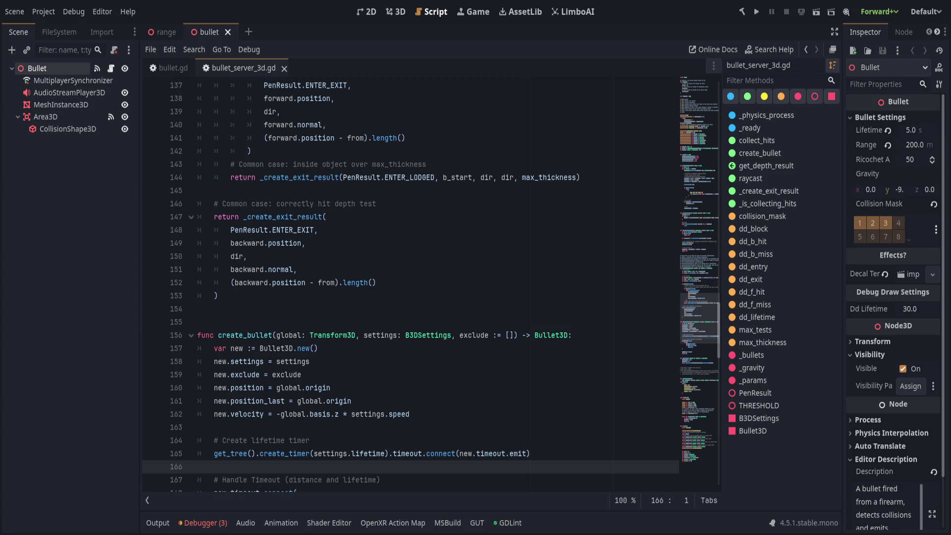
{"action": "scroll", "coordinate": [470, 381], "scroll_direction": "down", "scroll_amount": 15}
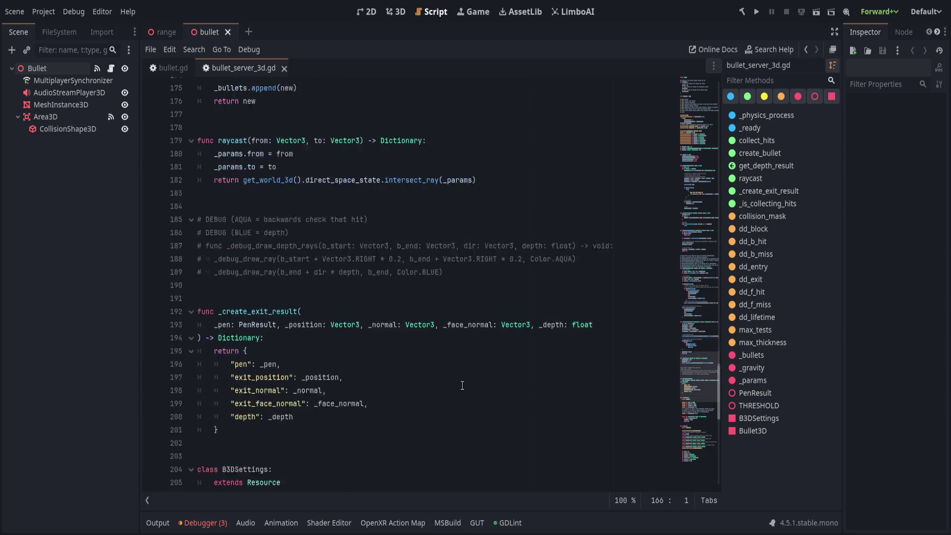
{"action": "scroll", "coordinate": [462, 384], "scroll_direction": "up", "scroll_amount": 4}
{"action": "mouse_move", "coordinate": [330, 151]}
{"action": "left_mouse_down"}
{"action": "mouse_move", "coordinate": [491, 193]}
{"action": "mouse_move", "coordinate": [514, 231]}
{"action": "left_mouse_up"}
{"action": "key", "text": "Delete"}
{"action": "key", "text": "Delete"}
{"action": "key", "text": "Delete"}
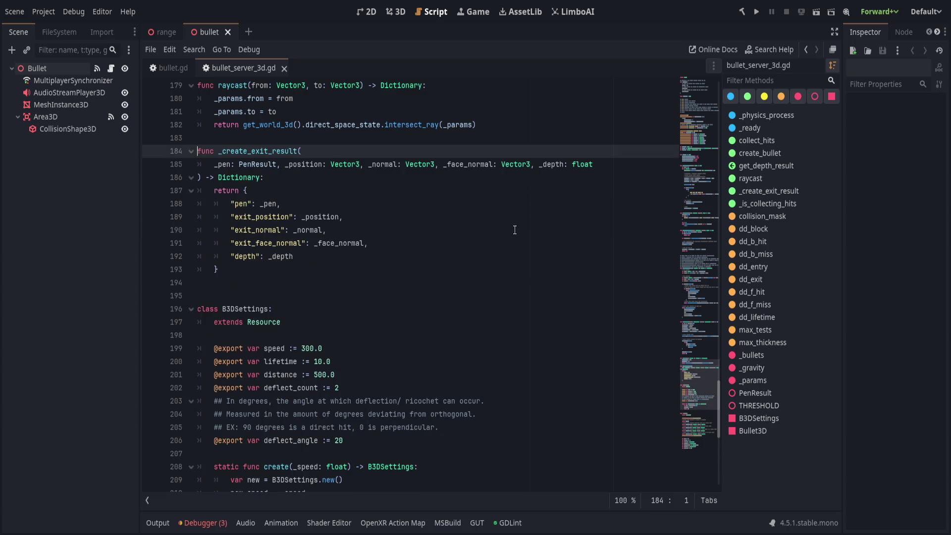
{"action": "key", "text": "ctrl+s"}
Review the Bullet3D signal declarations and integration comment, then save the script again
{"action": "scroll", "coordinate": [475, 297], "scroll_direction": "down", "scroll_amount": 8}
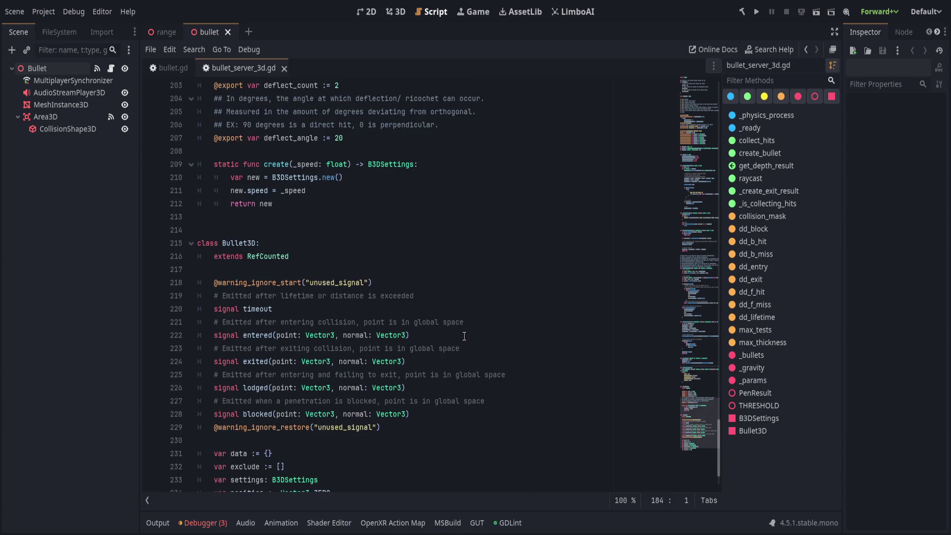
{"action": "scroll", "coordinate": [464, 336], "scroll_direction": "up", "scroll_amount": 12}
{"action": "scroll", "coordinate": [461, 339], "scroll_direction": "down", "scroll_amount": 12}
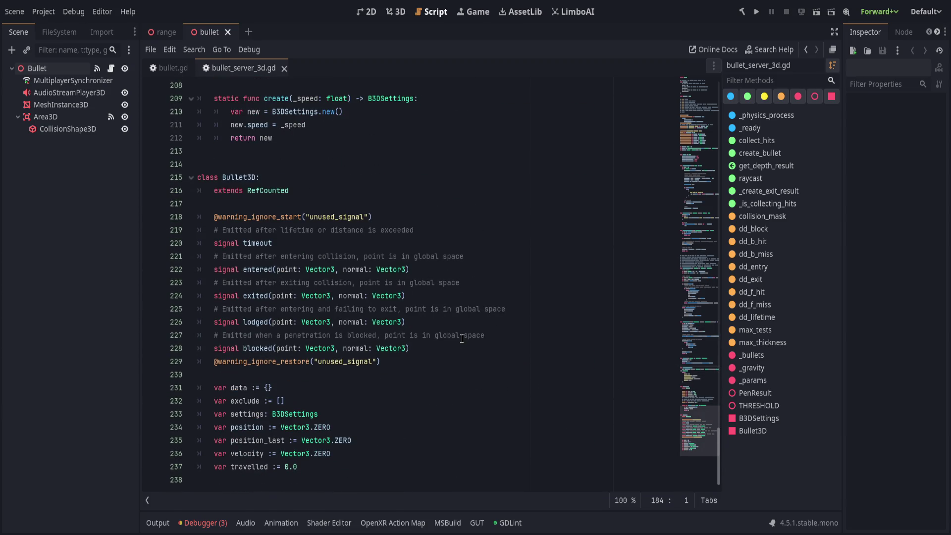
{"action": "left_click_drag", "start_coordinate": [420, 362], "coordinate": [421, 241]}
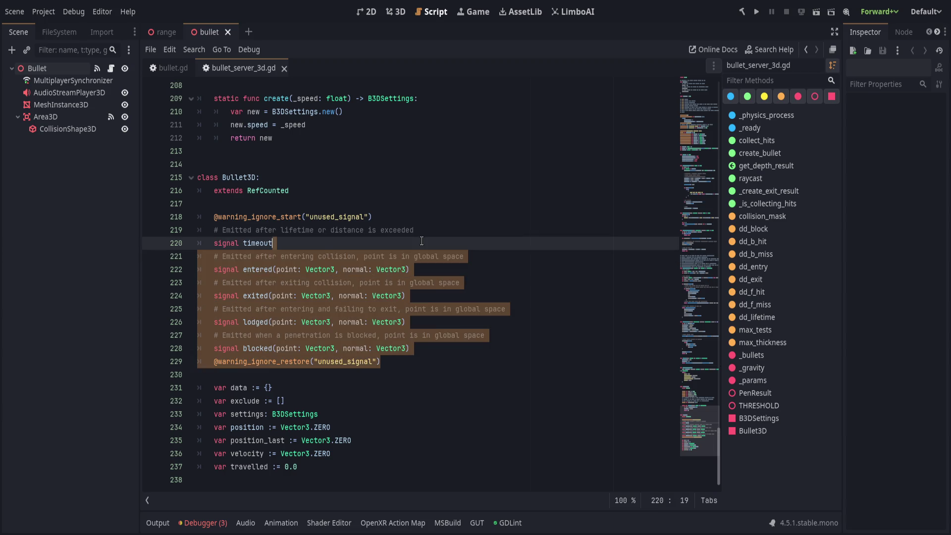
{"action": "left_click", "coordinate": [422, 241]}
{"action": "scroll", "coordinate": [454, 364], "scroll_direction": "up", "scroll_amount": 17}
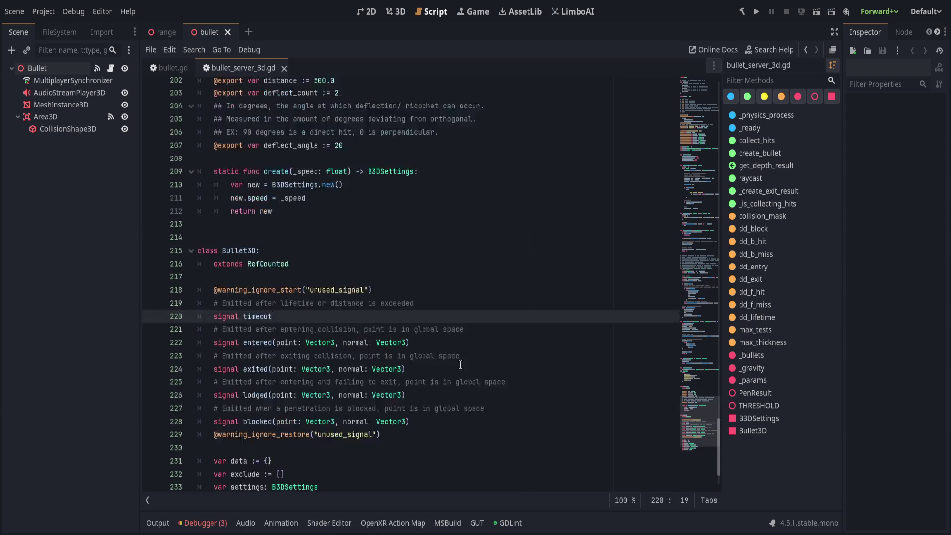
{"action": "scroll", "coordinate": [454, 364], "scroll_direction": "up", "scroll_amount": 18}
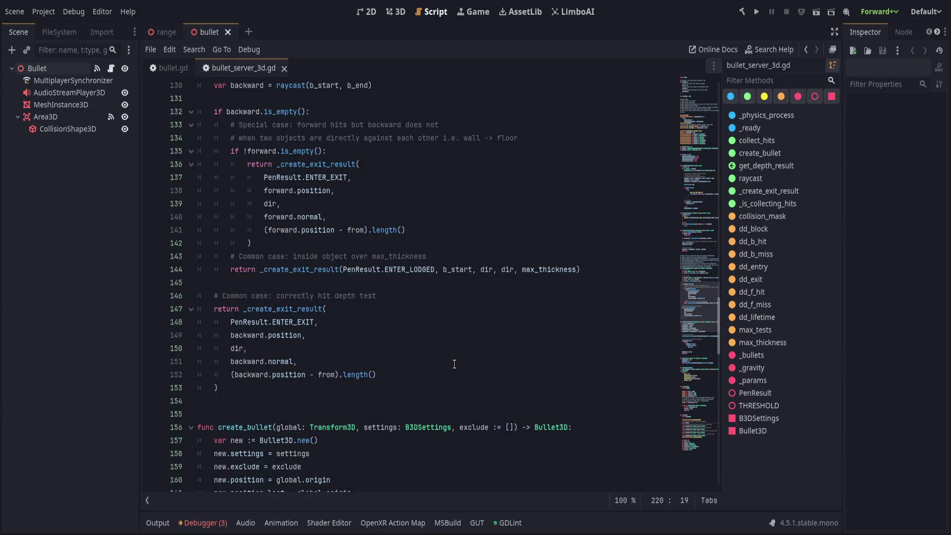
{"action": "scroll", "coordinate": [452, 363], "scroll_direction": "up", "scroll_amount": 11}
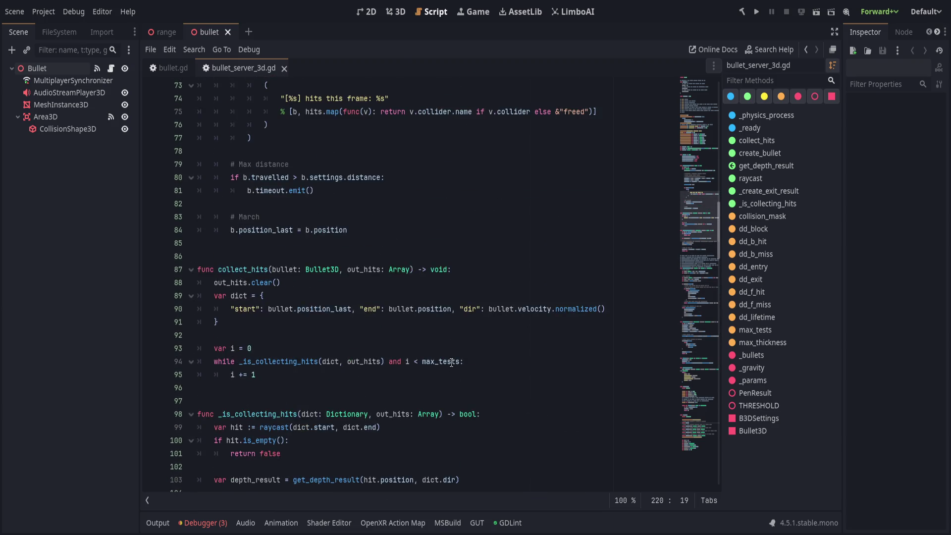
{"action": "scroll", "coordinate": [449, 362], "scroll_direction": "up", "scroll_amount": 9}
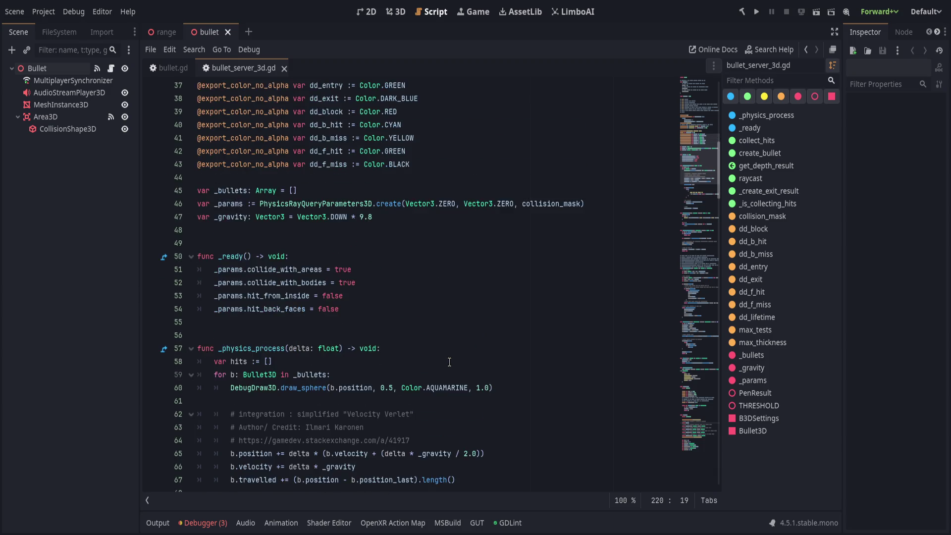
{"action": "scroll", "coordinate": [449, 361], "scroll_direction": "up", "scroll_amount": 4}
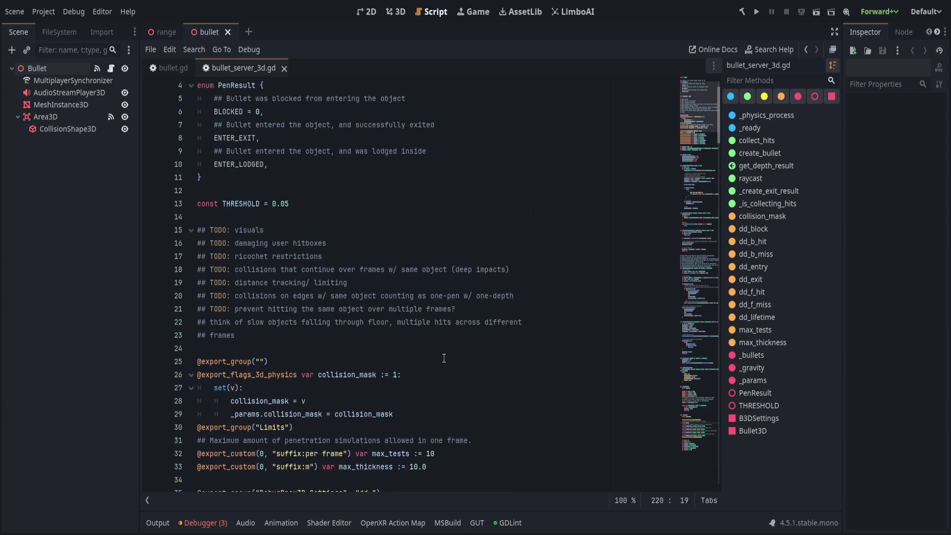
{"action": "scroll", "coordinate": [445, 360], "scroll_direction": "down", "scroll_amount": 11}
{"action": "left_click", "coordinate": [242, 453]}
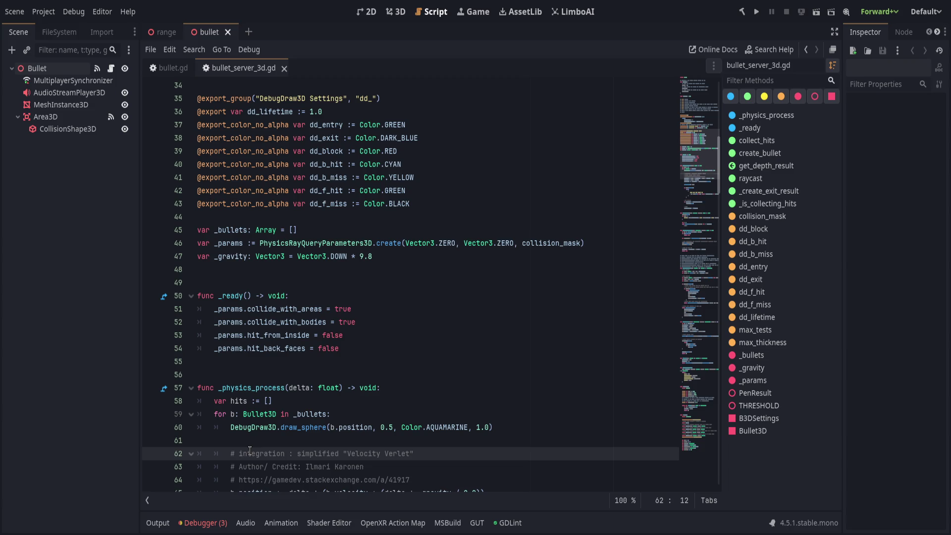
{"action": "key", "text": "ctrl+s"}
Inspect the visuals TODO near line 27 at the top of the script
{"action": "scroll", "coordinate": [321, 314], "scroll_direction": "up", "scroll_amount": 2}
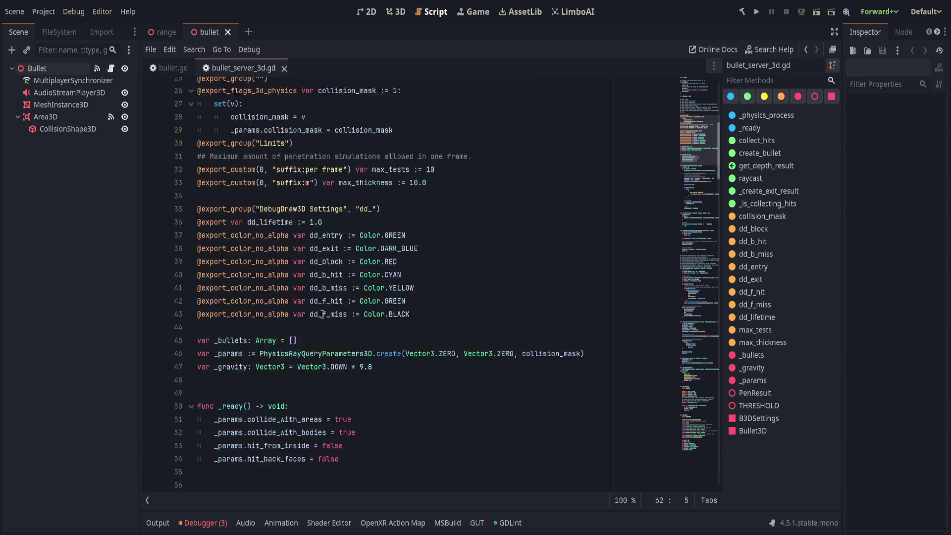
{"action": "scroll", "coordinate": [321, 314], "scroll_direction": "up", "scroll_amount": 4}
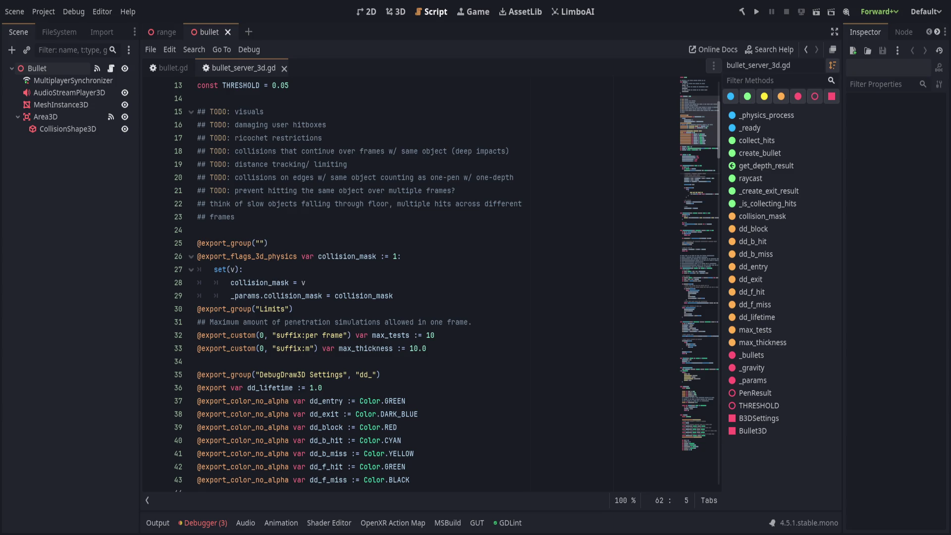
{"action": "left_click", "coordinate": [488, 276]}
{"action": "left_click", "coordinate": [490, 269]}
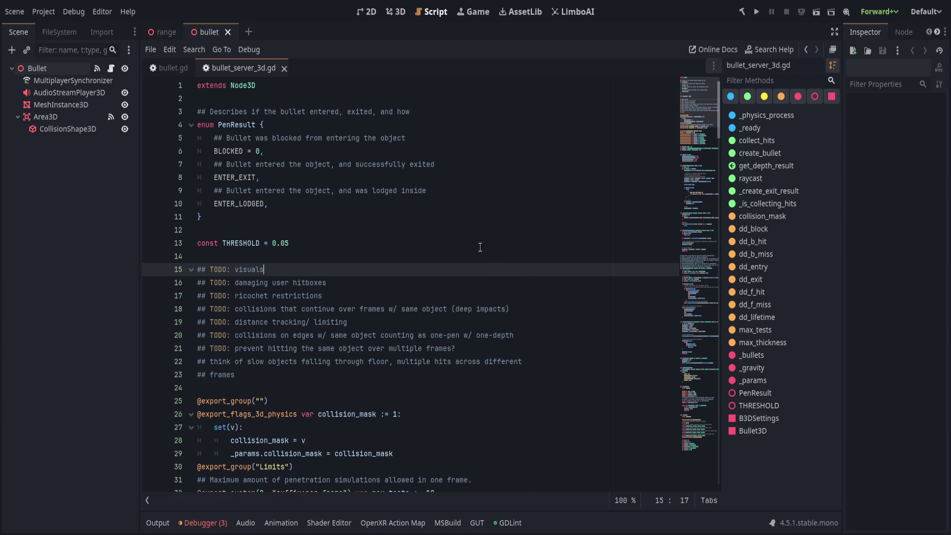
{"action": "mouse_move", "coordinate": [241, 68]}
{"action": "left_mouse_down"}
{"action": "mouse_move", "coordinate": [346, 63]}
{"action": "mouse_move", "coordinate": [231, 68]}
{"action": "left_mouse_up"}
Close bullet_server_3d.gd and look over bullet.gd's THRESHOLD constant and DecalType enum
{"action": "key", "text": "ctrl+w"}
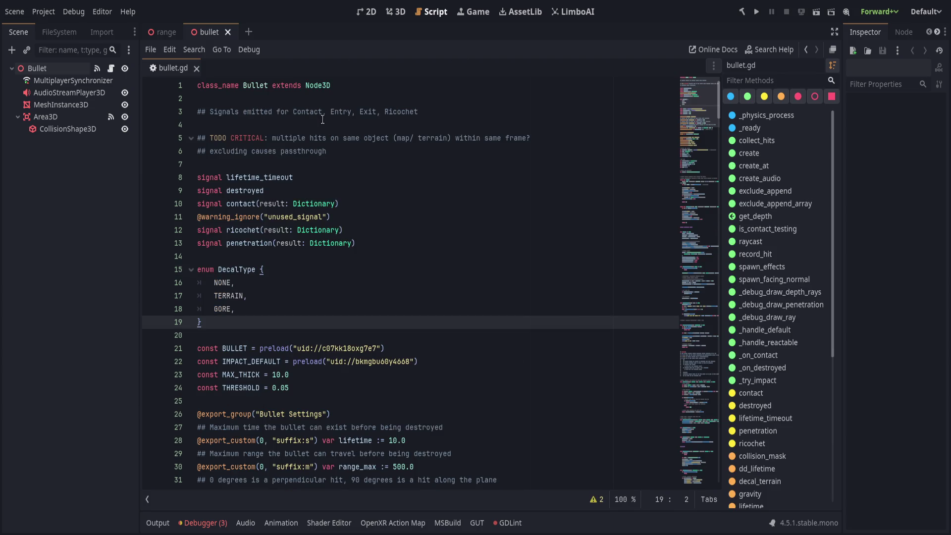
{"action": "scroll", "coordinate": [322, 120], "scroll_direction": "down", "scroll_amount": 4}
{"action": "left_click", "coordinate": [342, 218]}
{"action": "key", "text": "Down"}
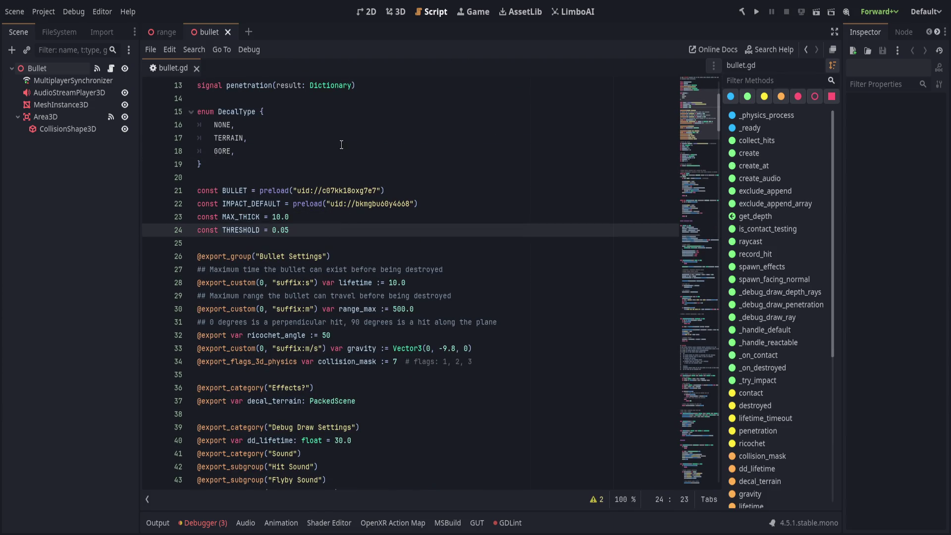
{"action": "left_click", "coordinate": [341, 144]}
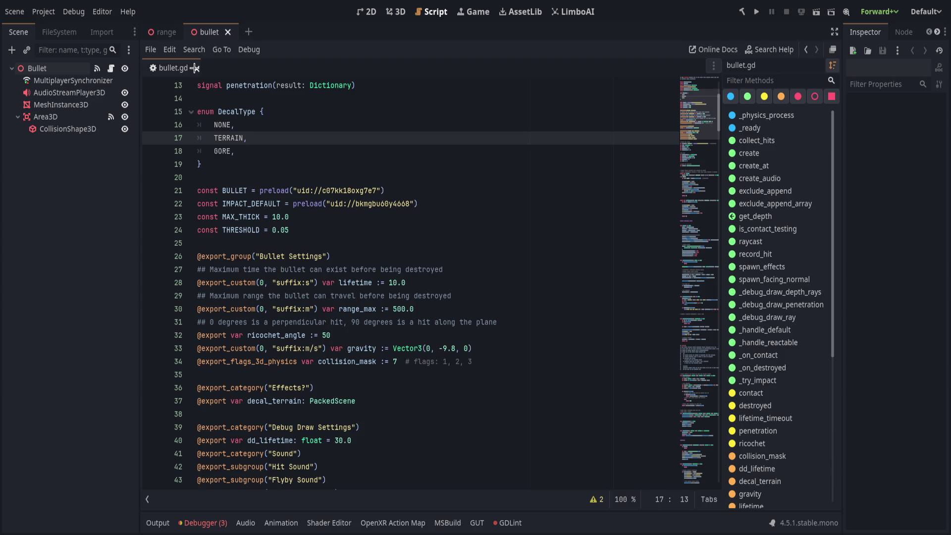
{"action": "left_click", "coordinate": [333, 177]}
Scroll down bullet.gd to the add_child call, then return to the range scene
{"action": "scroll", "coordinate": [361, 318], "scroll_direction": "down", "scroll_amount": 3}
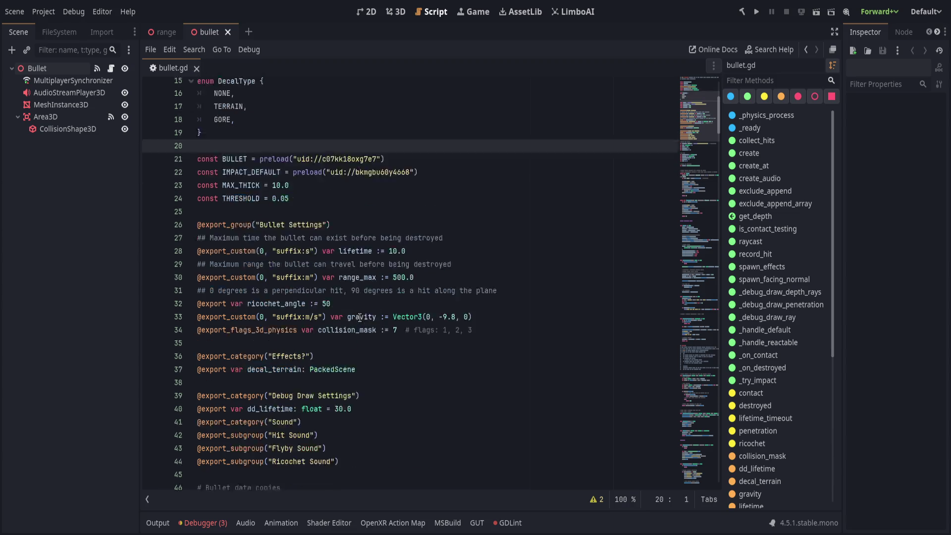
{"action": "scroll", "coordinate": [361, 318], "scroll_direction": "down", "scroll_amount": 5}
{"action": "scroll", "coordinate": [361, 319], "scroll_direction": "down", "scroll_amount": 4}
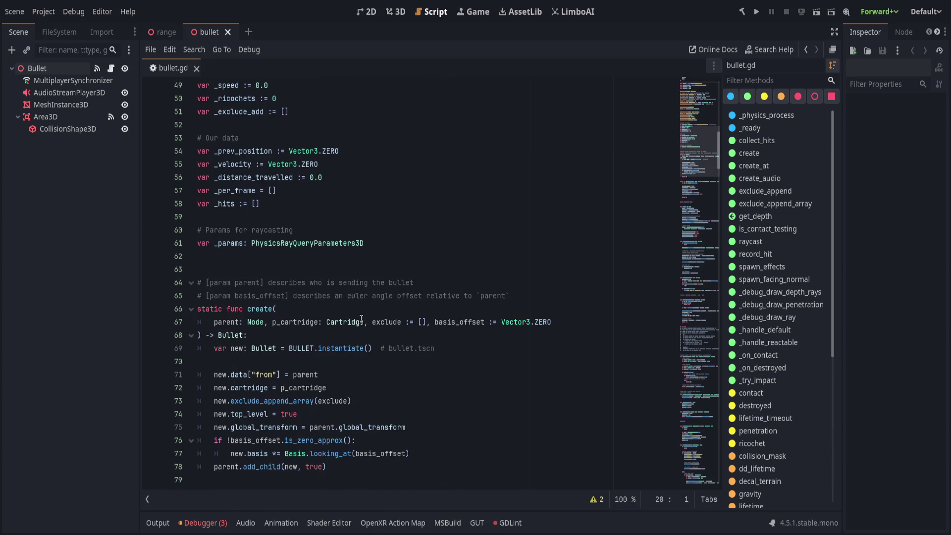
{"action": "scroll", "coordinate": [361, 318], "scroll_direction": "down", "scroll_amount": 3}
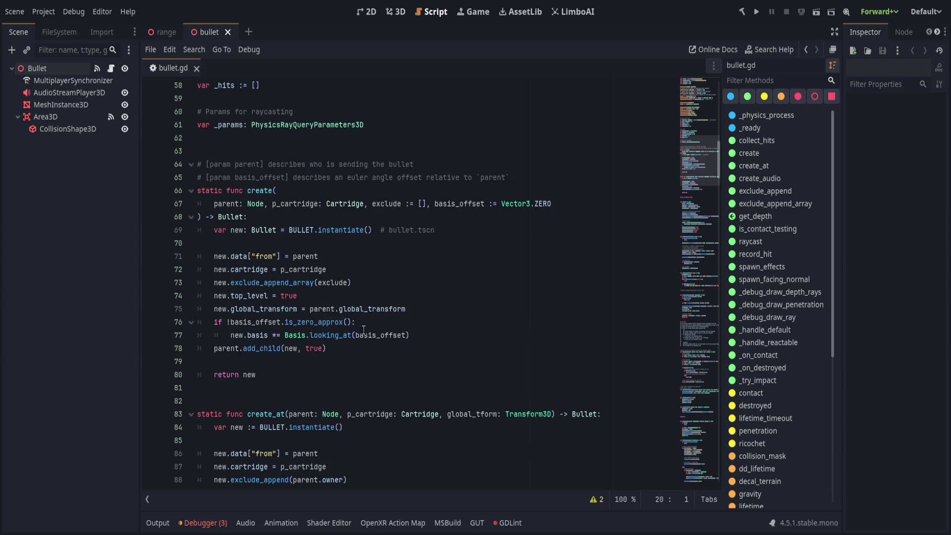
{"action": "left_click", "coordinate": [359, 343]}
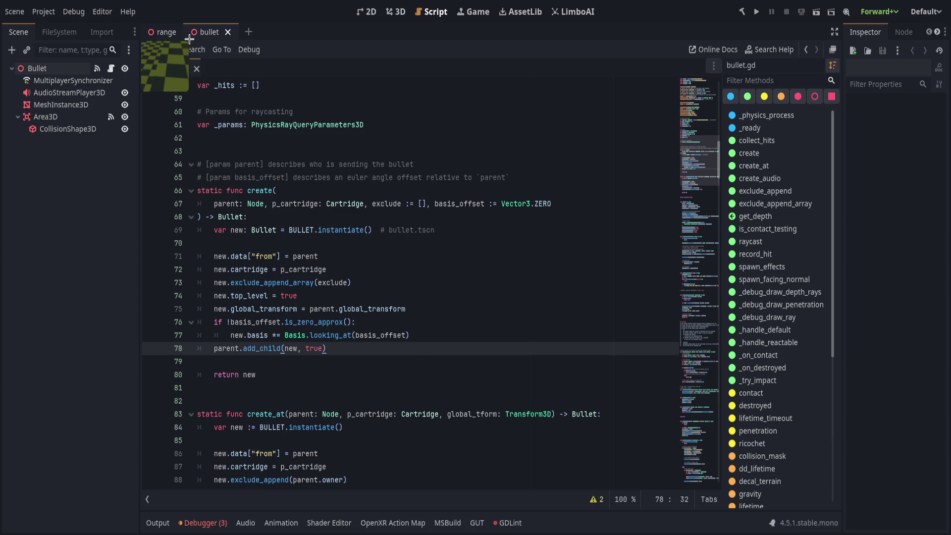
{"action": "left_click", "coordinate": [163, 33]}
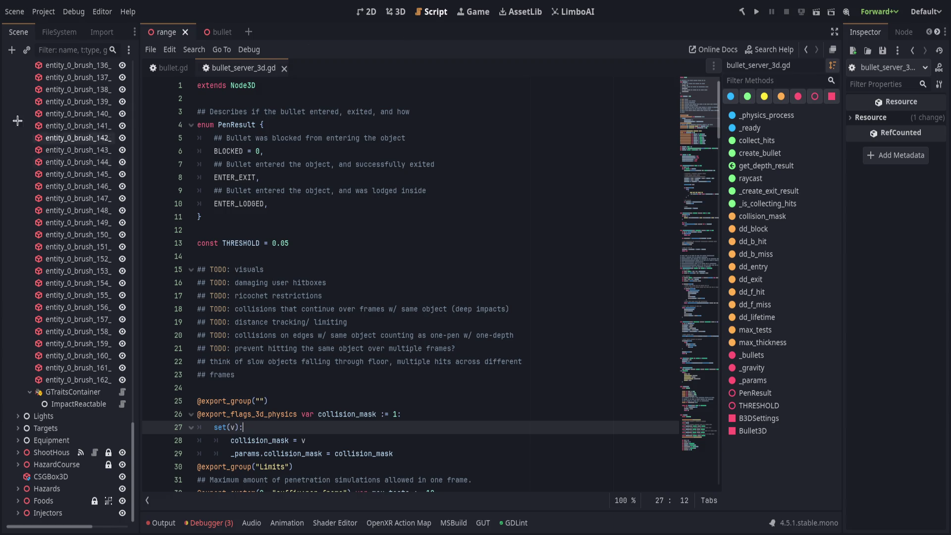
Widen the scene tree and lock the entity_0_worldspawn node in the 3D view
{"action": "left_click_drag", "start_coordinate": [139, 233], "coordinate": [148, 234]}
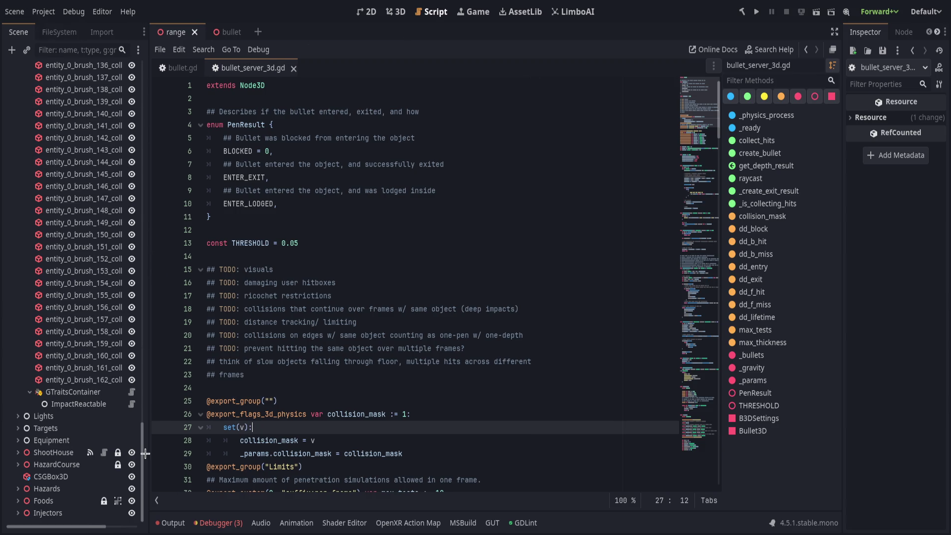
{"action": "left_click_drag", "start_coordinate": [142, 471], "coordinate": [142, 108]}
{"action": "left_click", "coordinate": [23, 129]}
{"action": "left_click", "coordinate": [69, 129]}
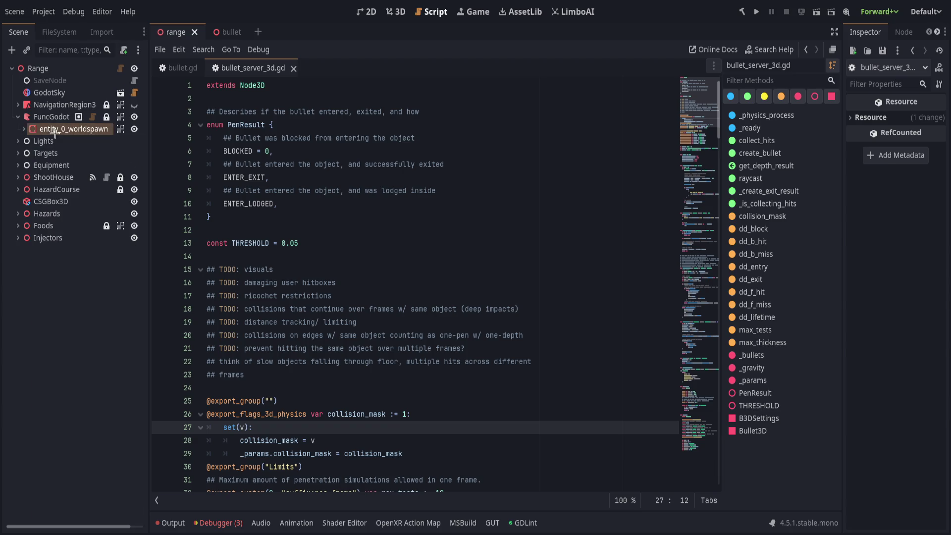
{"action": "left_click", "coordinate": [397, 11]}
{"action": "left_click", "coordinate": [239, 50]}
Collapse the FuncGodot node, save the range scene, and switch to the bullet scene
{"action": "left_click", "coordinate": [16, 120]}
{"action": "key", "text": "ctrl+s"}
{"action": "left_click_drag", "start_coordinate": [410, 112], "coordinate": [410, 112]}
{"action": "left_click_drag", "start_coordinate": [446, 61], "coordinate": [446, 62]}
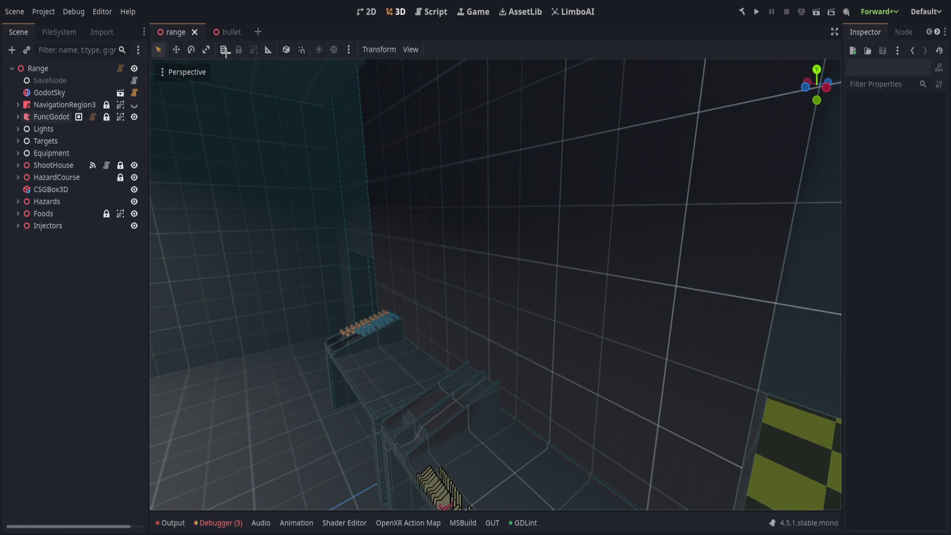
{"action": "left_click", "coordinate": [228, 32]}
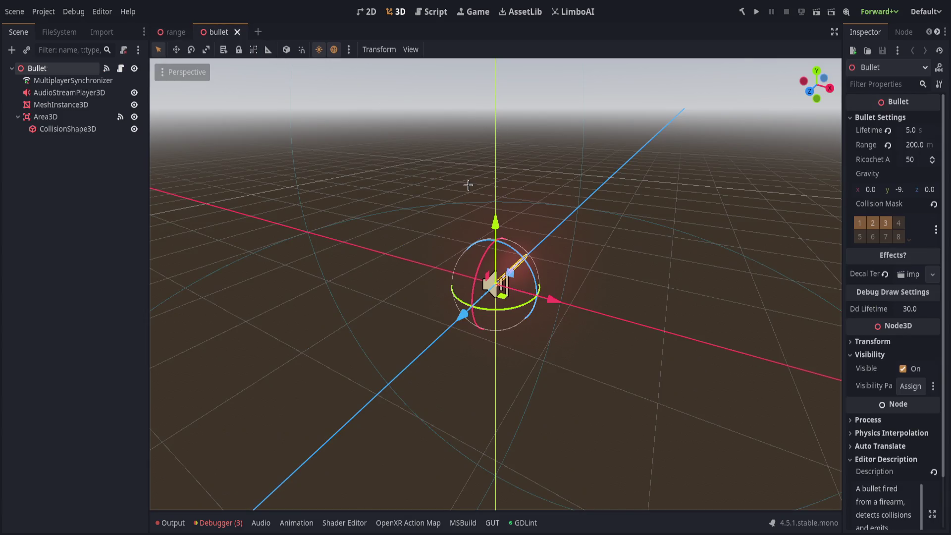